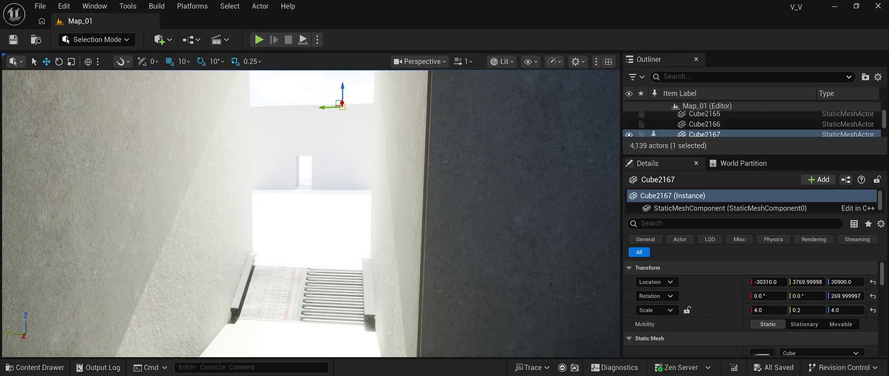
Open the Content Drawer and browse the CyberPunkMegapack Materials folder
left_click(40, 367)
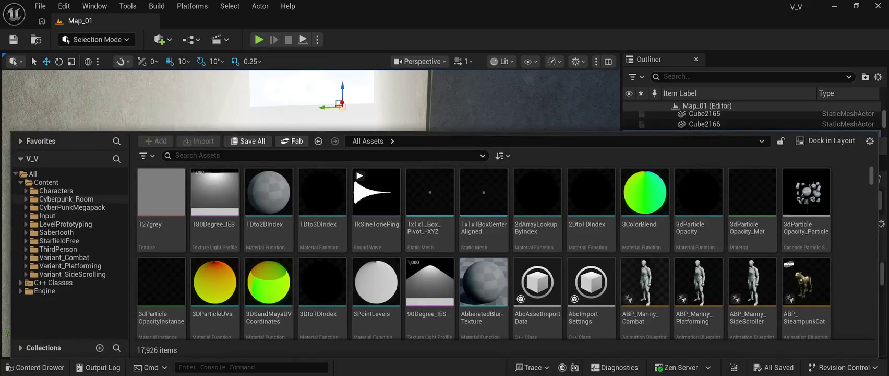
left_click(72, 207)
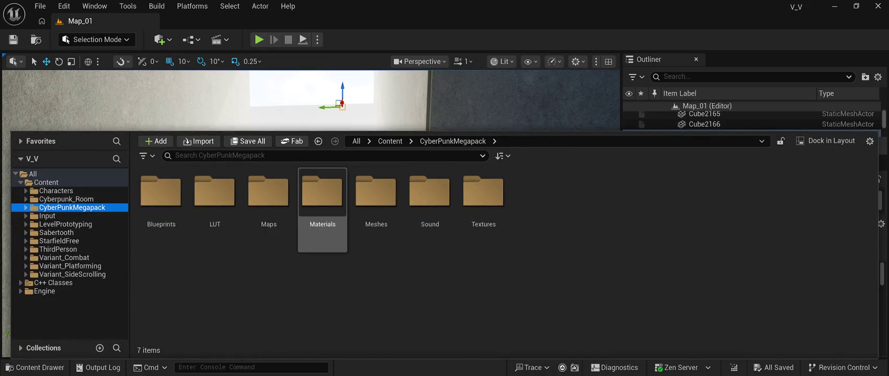
double_click(322, 194)
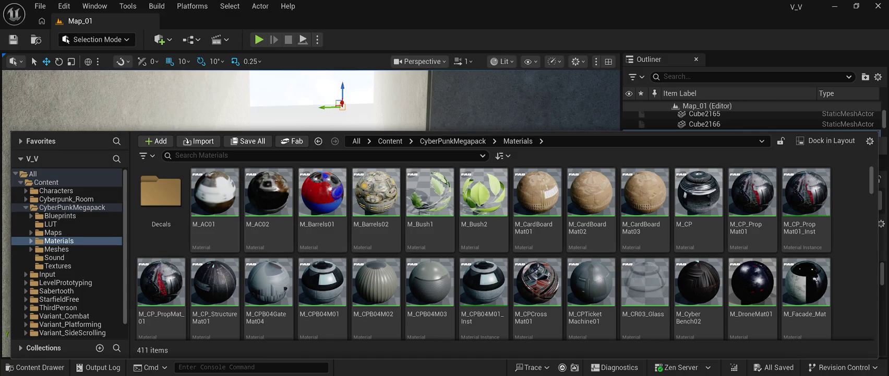
Return to CyberPunkMegapack and open its Meshes folder, scrolling through the 595 items
left_click(453, 140)
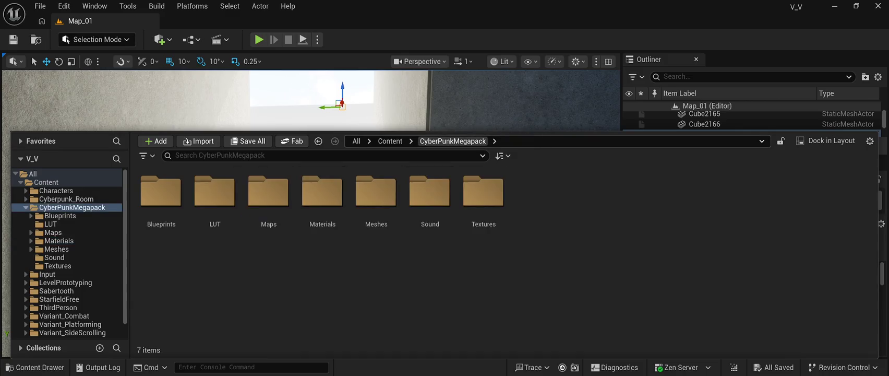
double_click(376, 190)
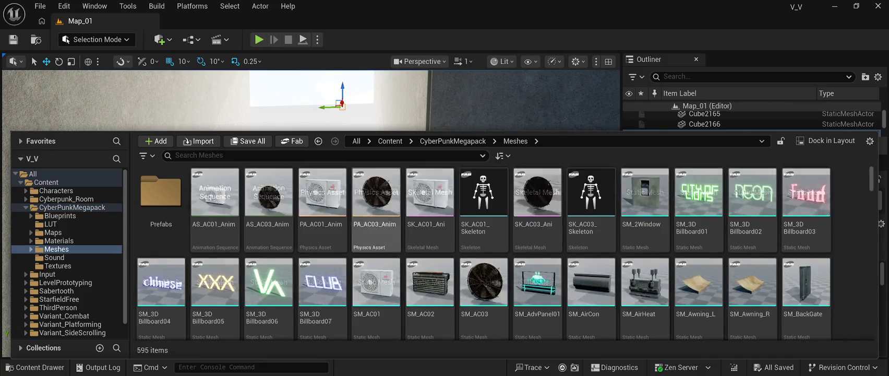
scroll(376, 191, "down", 2)
scroll(376, 209, "down", 2)
scroll(376, 209, "up", 5)
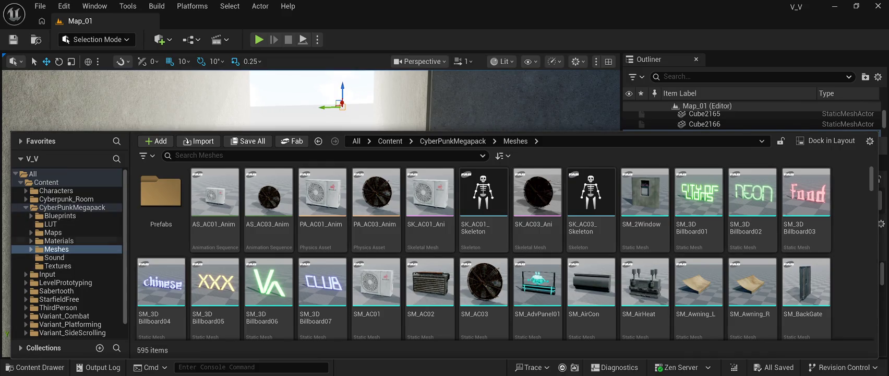
Browse Cyberpunk_Room's Mesh folder, then show Cyberpunk_Room's 145 items and collapse CyberPunkMegapack in the tree
left_click(66, 199)
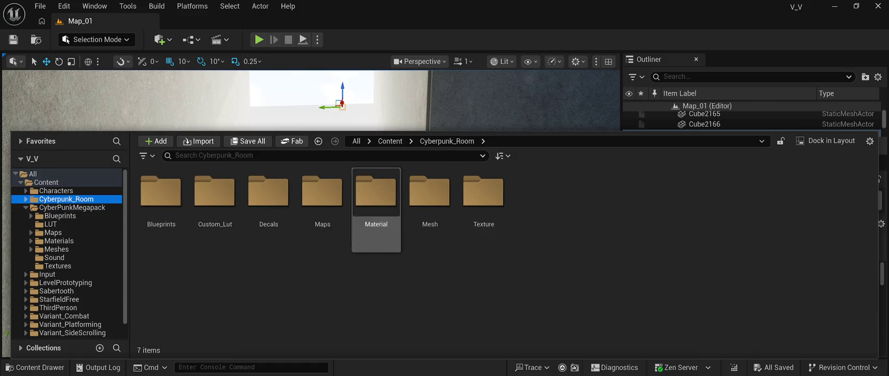
double_click(430, 199)
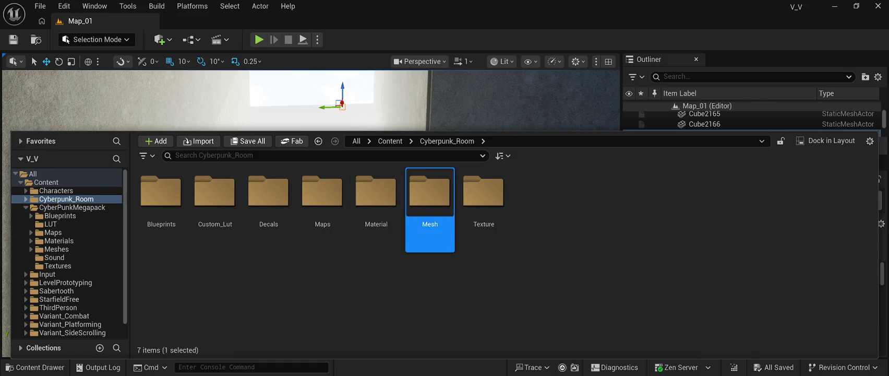
scroll(429, 292, "down", 2)
scroll(430, 293, "up", 2)
scroll(429, 292, "down", 2)
scroll(430, 292, "up", 3)
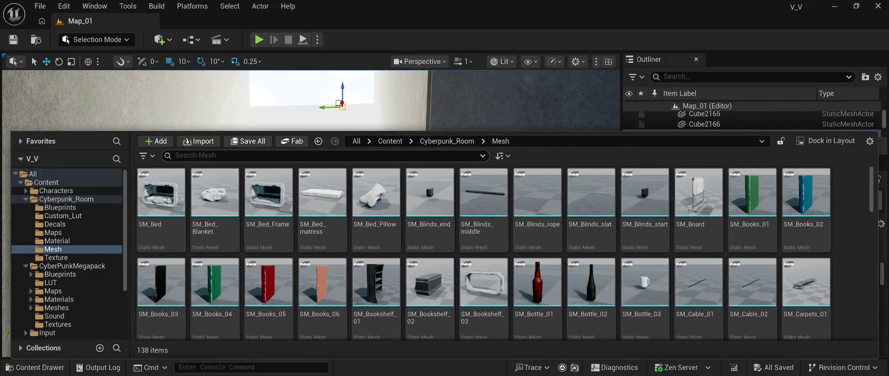
left_click(67, 199, "ctrl")
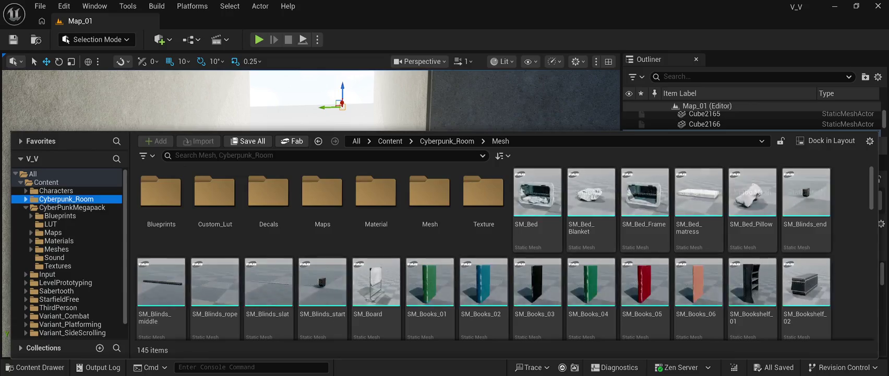
left_click(25, 207)
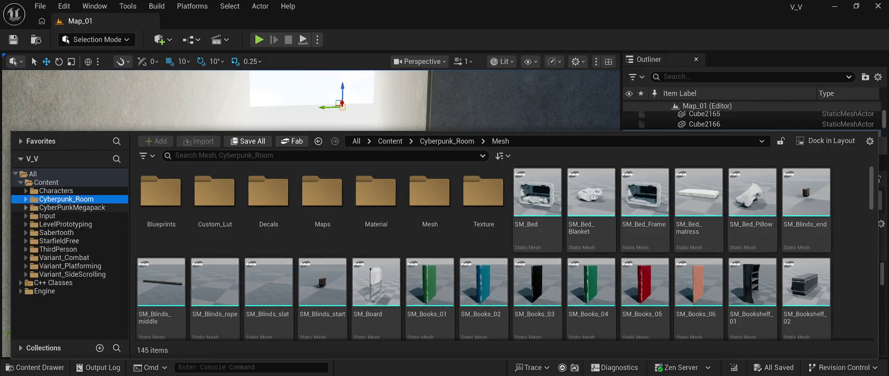
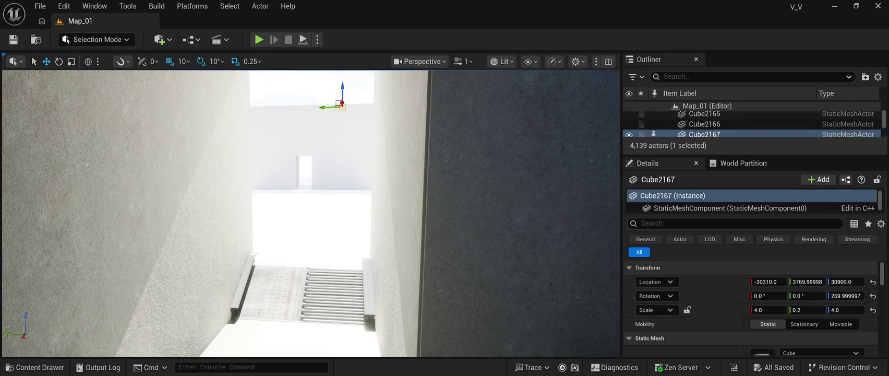
Browse the Content Drawer to the ContainersHouseCH > StaticMesh folder
left_click(35, 367)
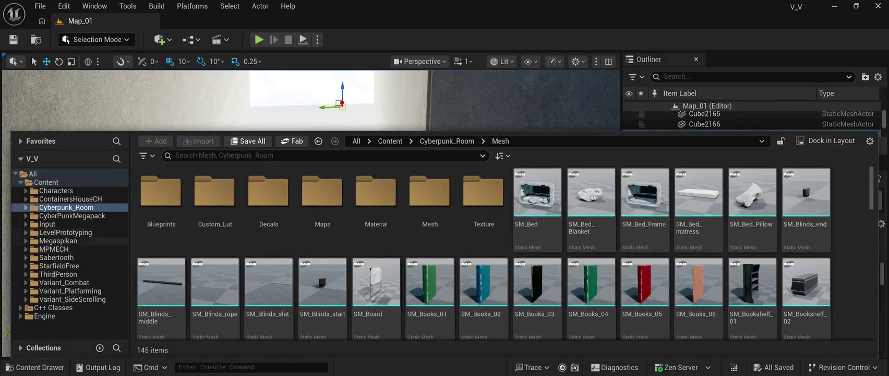
left_click(71, 199)
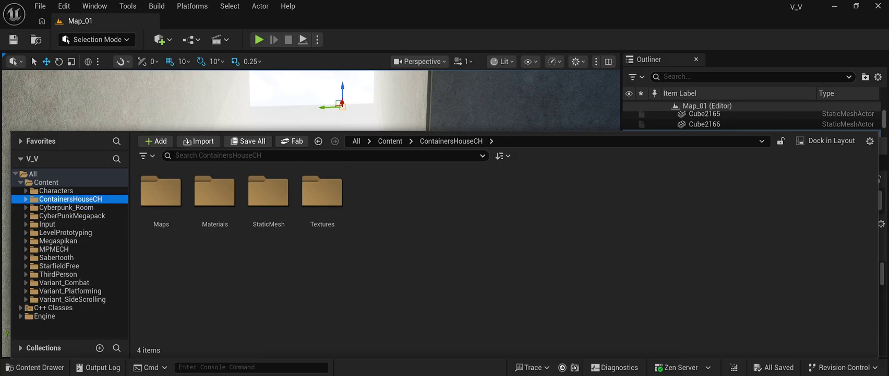
key("ctrl+space")
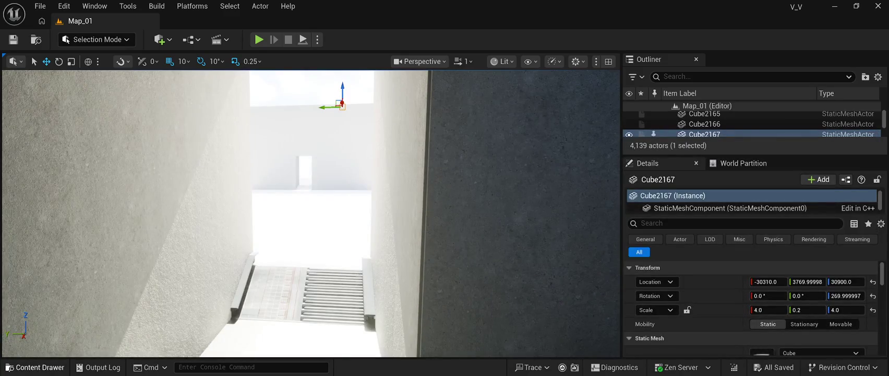
key("ctrl+space")
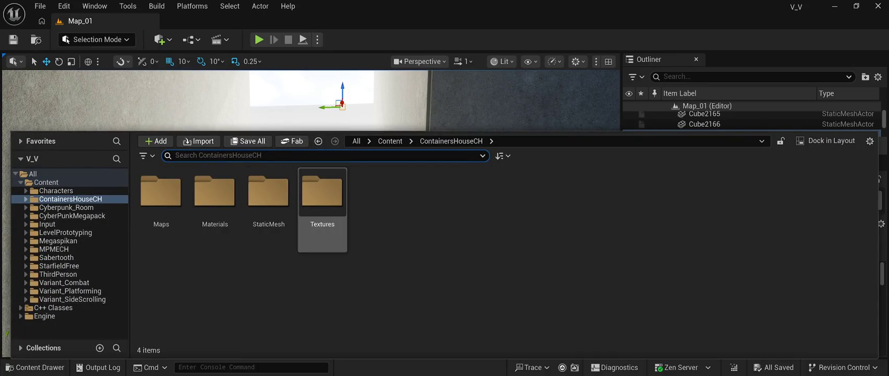
double_click(269, 199)
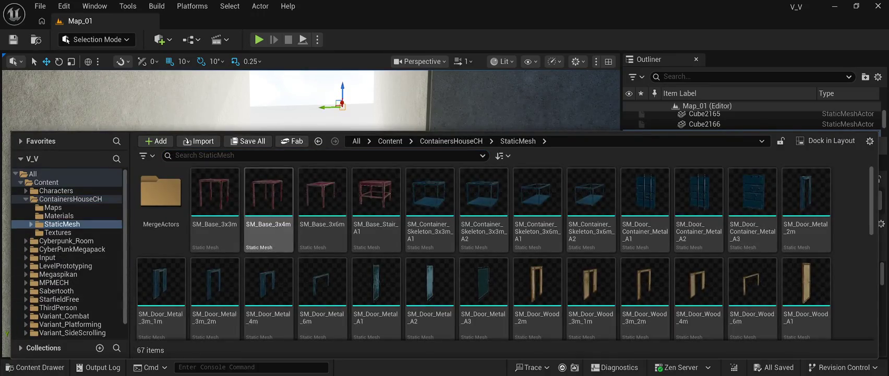
Select the SM_Stair_Indoor mesh, then close the Content Drawer
scroll(430, 219, "down", 1)
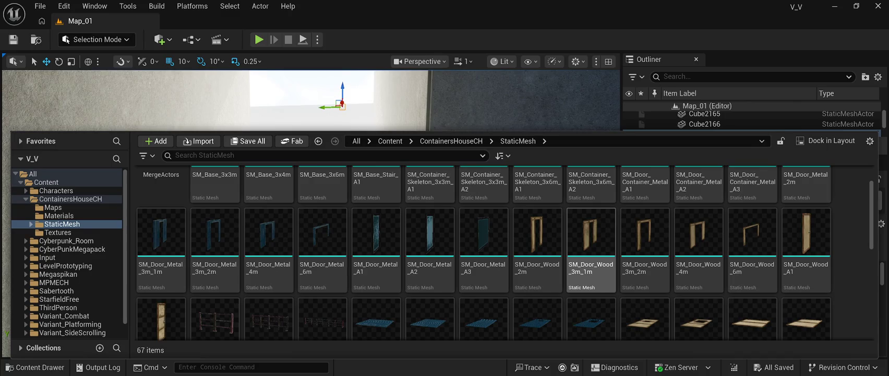
scroll(430, 250, "down", 3)
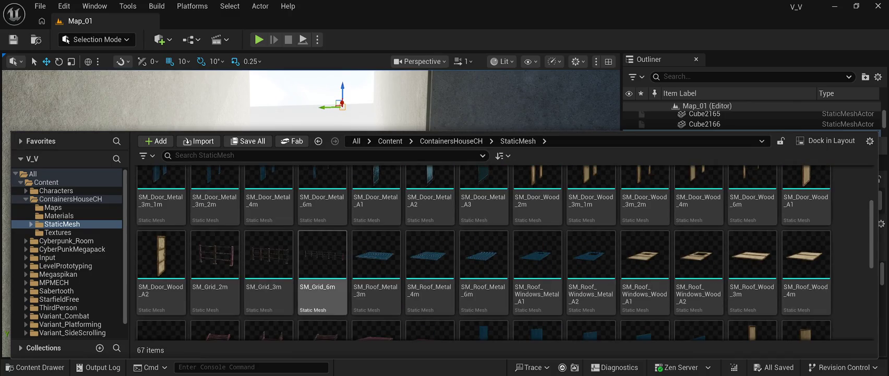
scroll(590, 235, "down", 8)
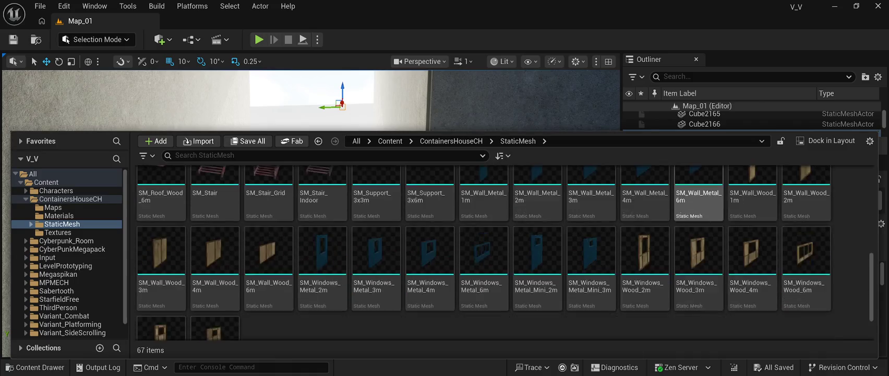
scroll(322, 281, "up", 5)
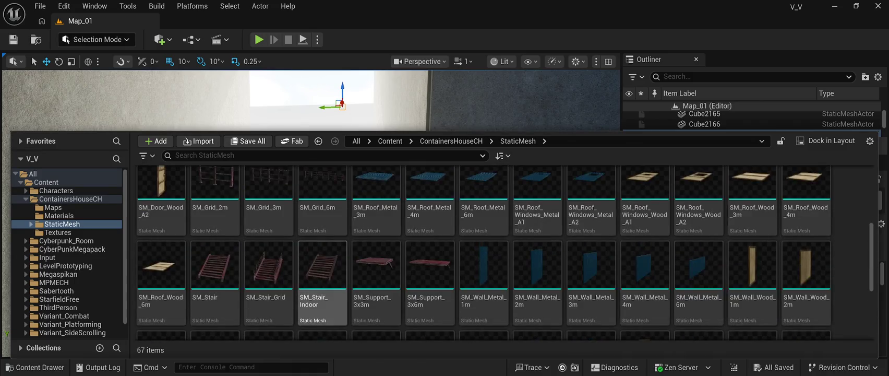
scroll(537, 266, "down", 1)
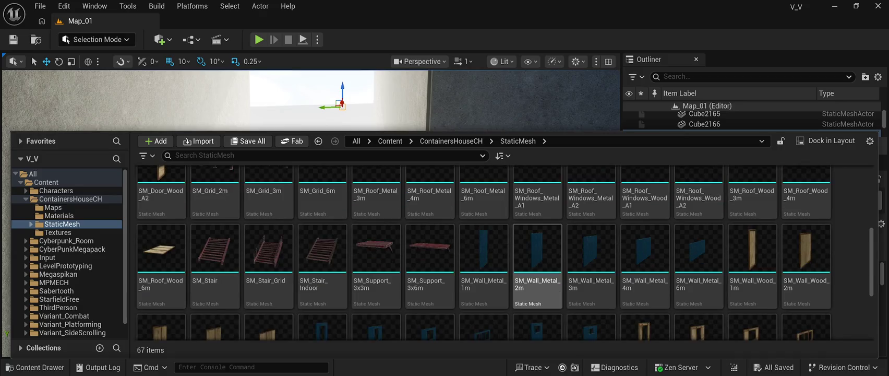
scroll(644, 261, "down", 1)
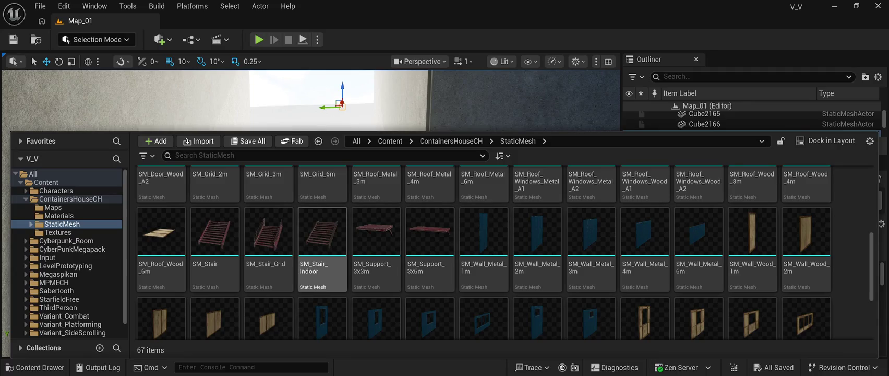
left_click(322, 240)
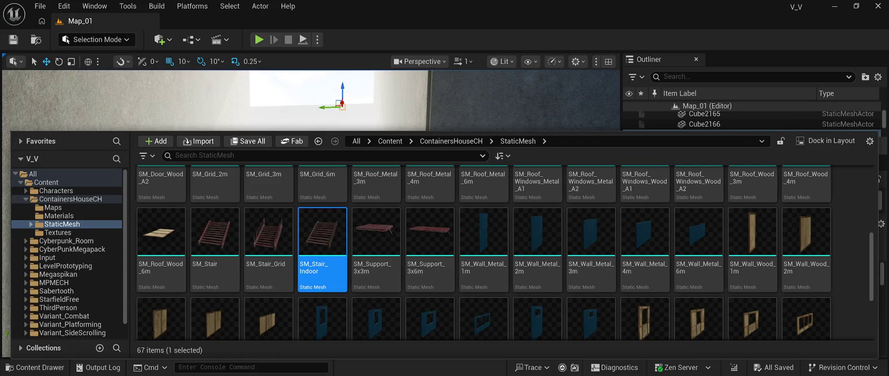
key("ctrl+space")
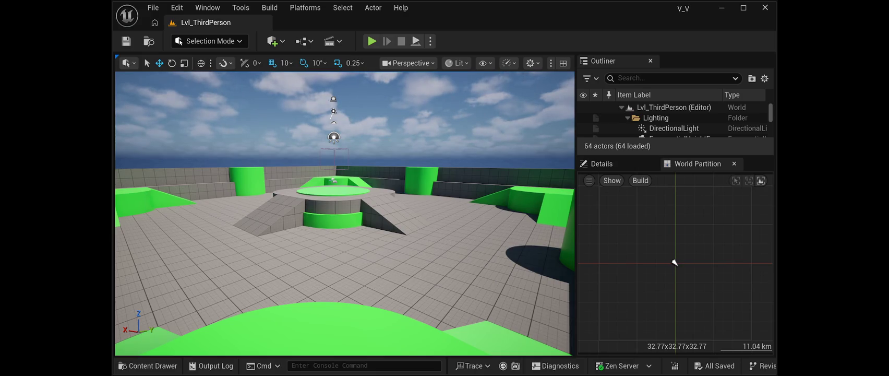
Maximize the editor window and step through the File and Edit menus before leaving them
key("alt+f")
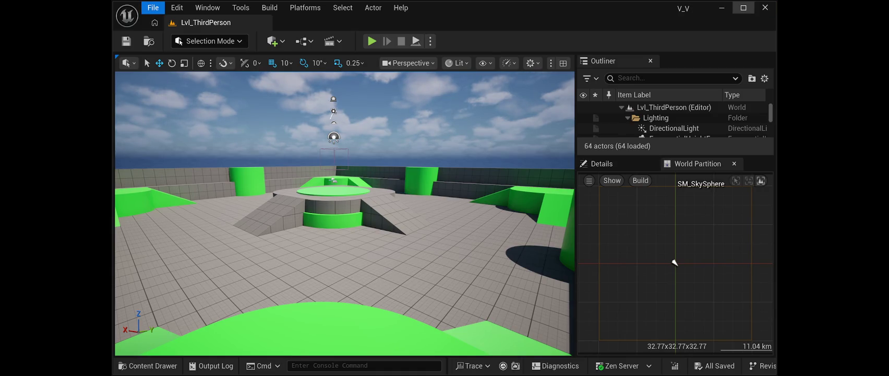
left_click(744, 7)
key("Right")
key("Left")
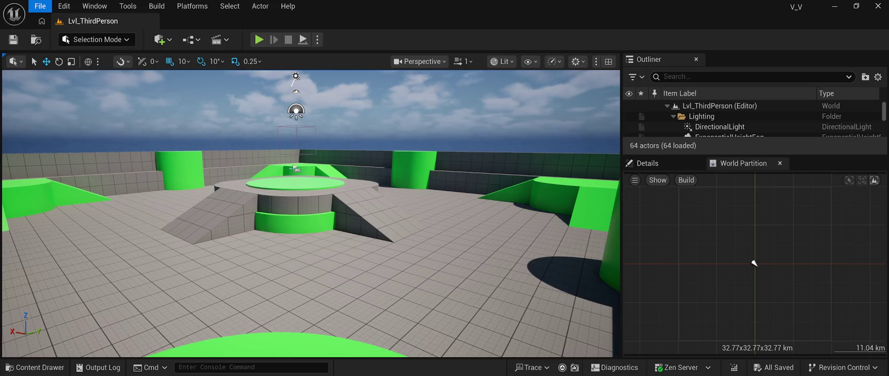
key("Escape")
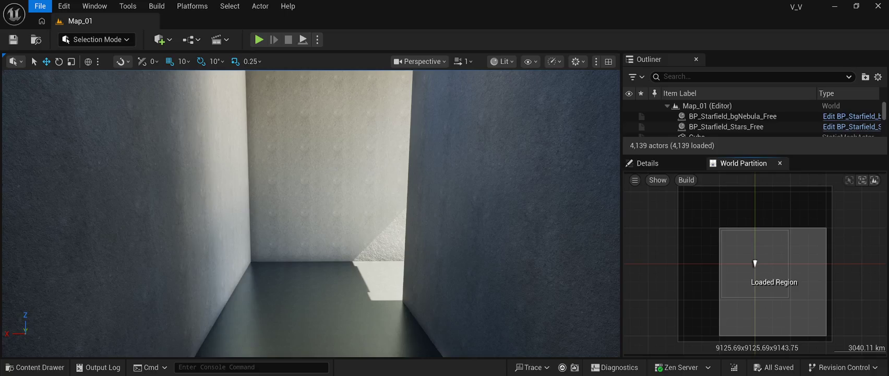
Drag SM_Stair_Indoor from the static meshes into the Map_01 viewport
key("ctrl+space")
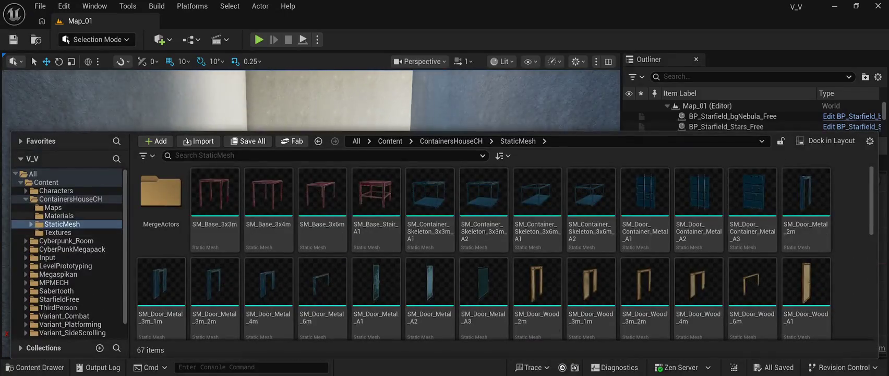
scroll(483, 245, "down", 2)
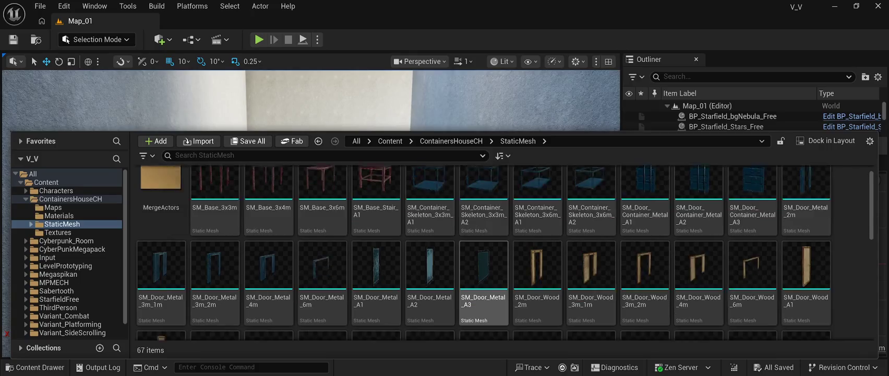
scroll(483, 246, "down", 4)
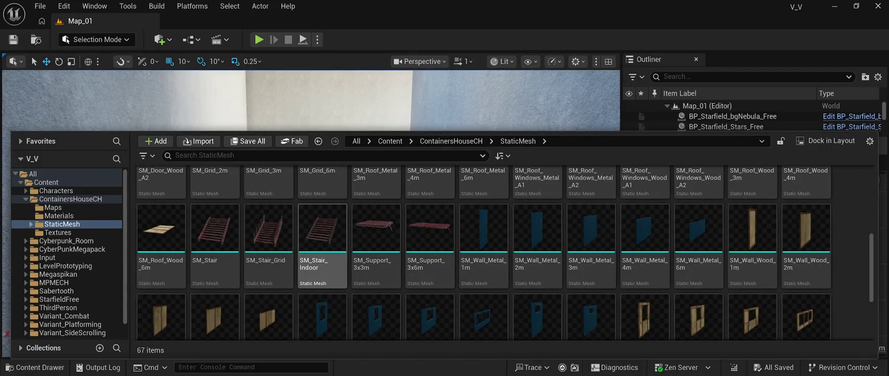
left_click_drag(322, 230, 313, 209)
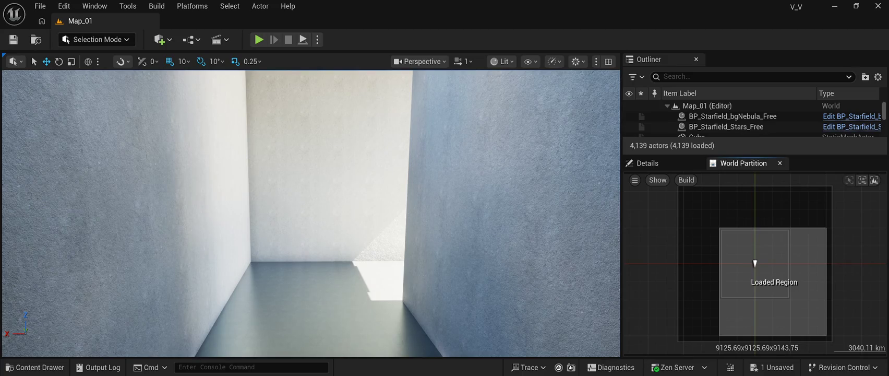
Raise SM_Bridge_Module8 above the corridor and bring up the ContainersHouseCH static meshes
key("Up")
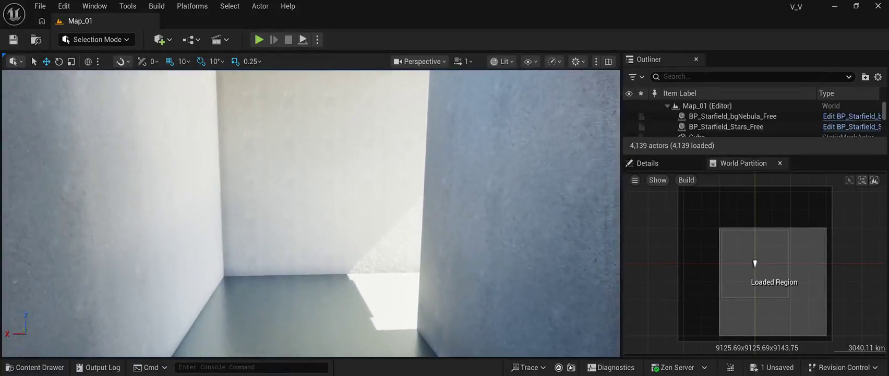
key("Left")
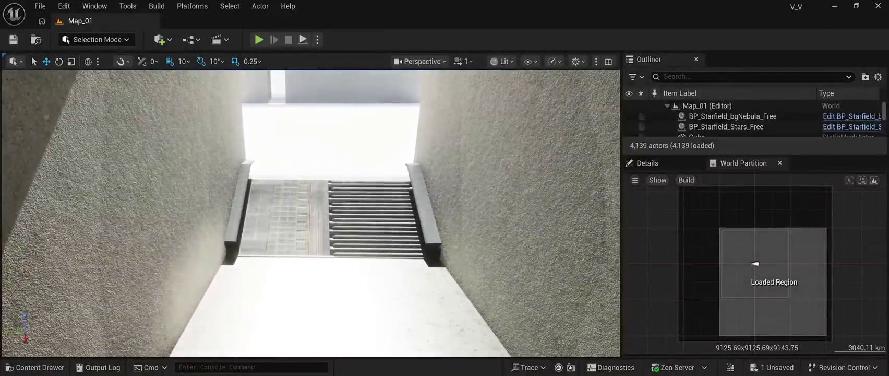
left_click(375, 219)
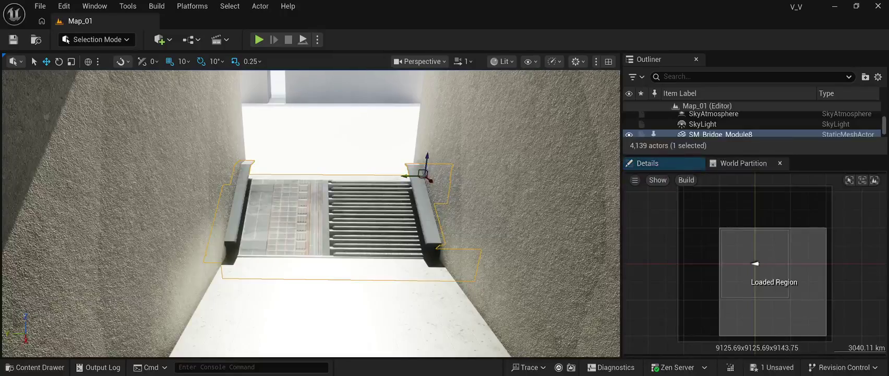
key("End")
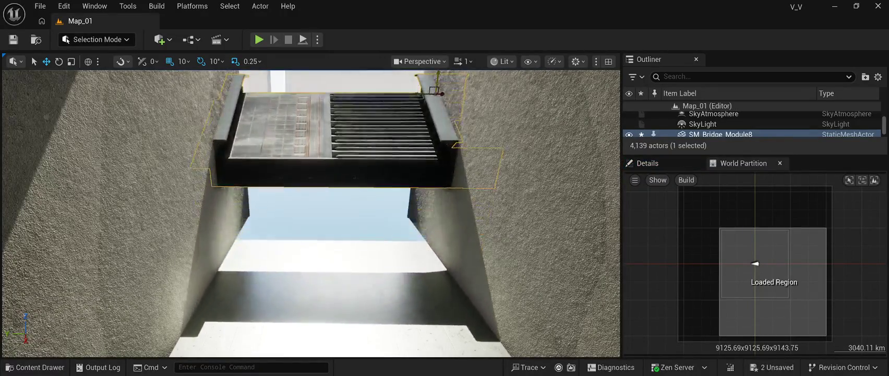
key("Down")
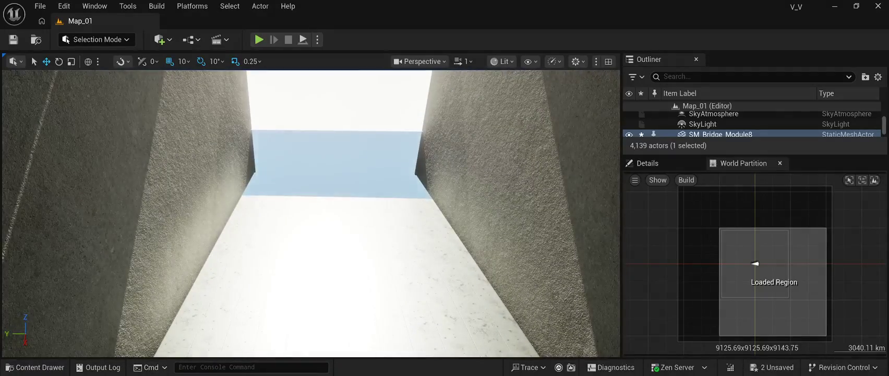
key("ctrl+space")
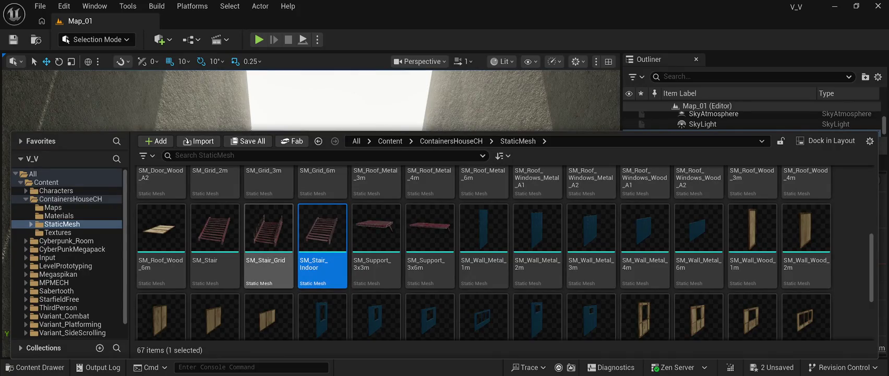
Place SM_Stair_Grid in the room and rotate it 90 degrees
left_click(269, 229)
mouse_move(269, 229)
left_mouse_down()
mouse_move(337, 109)
mouse_move(397, 183)
mouse_move(380, 170)
left_mouse_up()
key("e")
mouse_move(366, 149)
left_mouse_down()
mouse_move(394, 172)
mouse_move(190, 167)
left_mouse_up()
Move the staircase against the left wall at -10230, 4320, 24960
key("w")
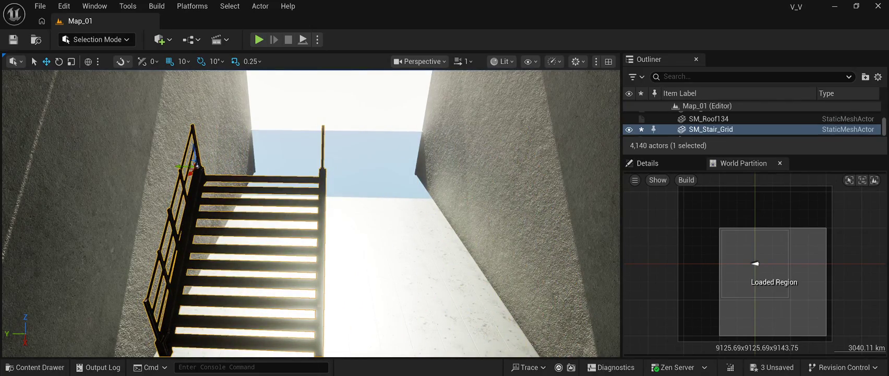
key("f")
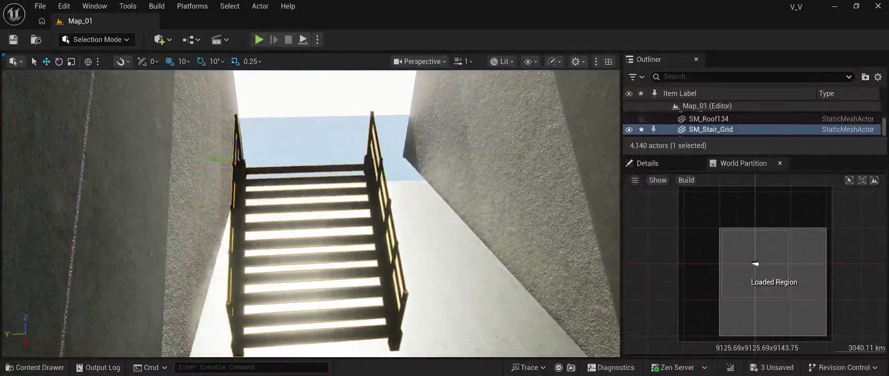
mouse_move(235, 160)
left_mouse_down()
mouse_move(269, 160)
mouse_move(246, 159)
mouse_move(271, 94)
mouse_move(273, 152)
left_mouse_up()
key("f")
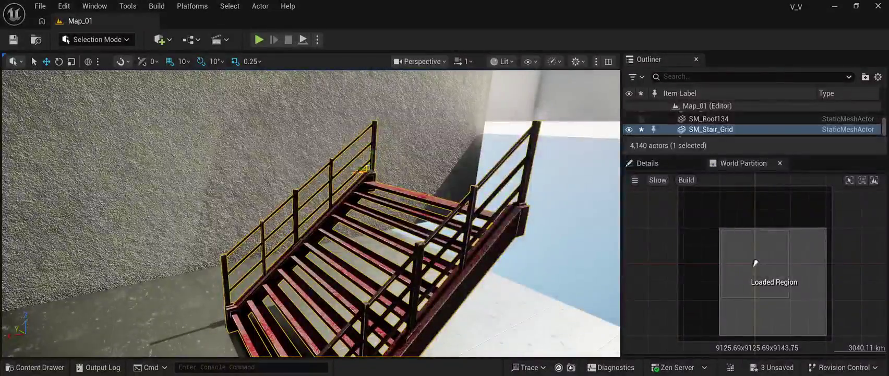
scroll(311, 214, "down", 5)
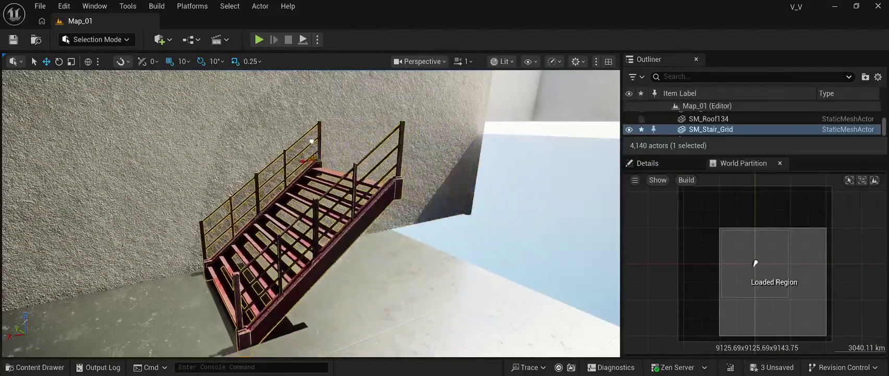
left_click_drag(301, 138, 456, 148)
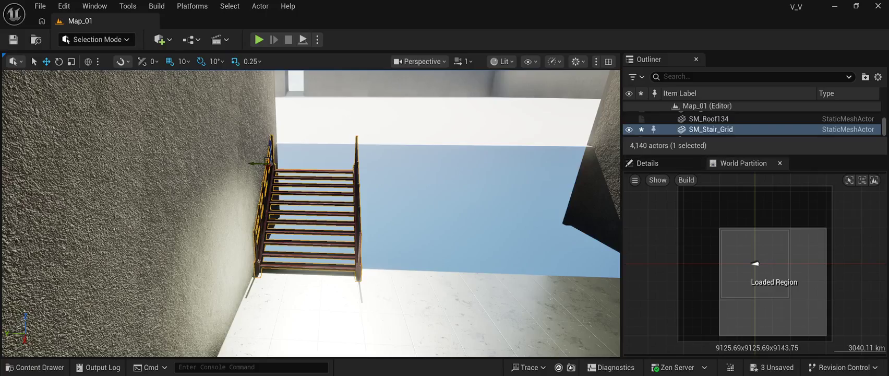
mouse_move(752, 155)
left_mouse_down()
mouse_move(751, 339)
mouse_move(751, 104)
left_mouse_up()
Show the staircase's Details, expand Static Mesh Advanced, and return to its Transform values
left_click(648, 288)
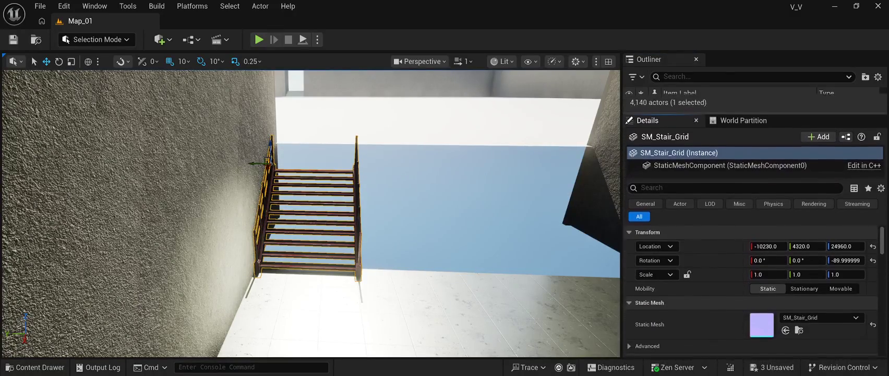
scroll(751, 287, "down", 2)
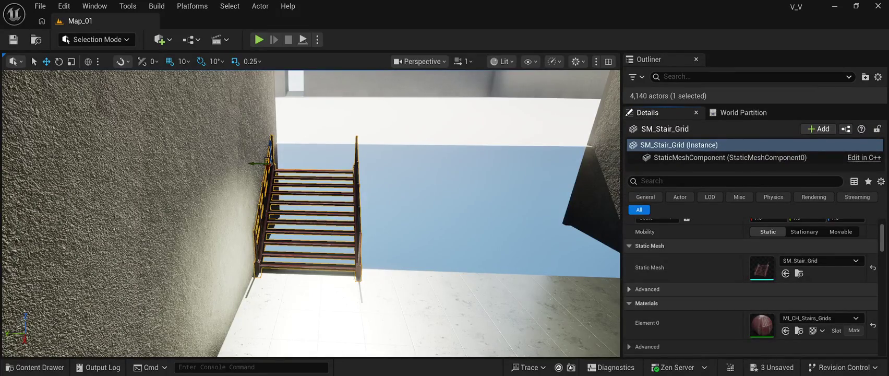
left_click(648, 288)
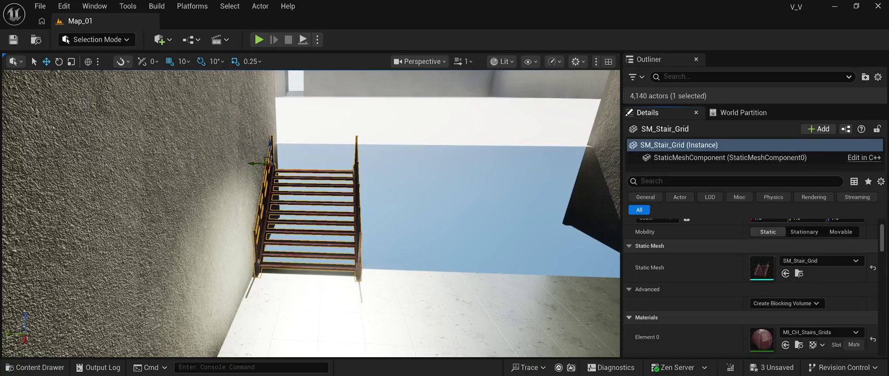
scroll(752, 287, "down", 5)
scroll(752, 287, "up", 5)
scroll(752, 286, "up", 3)
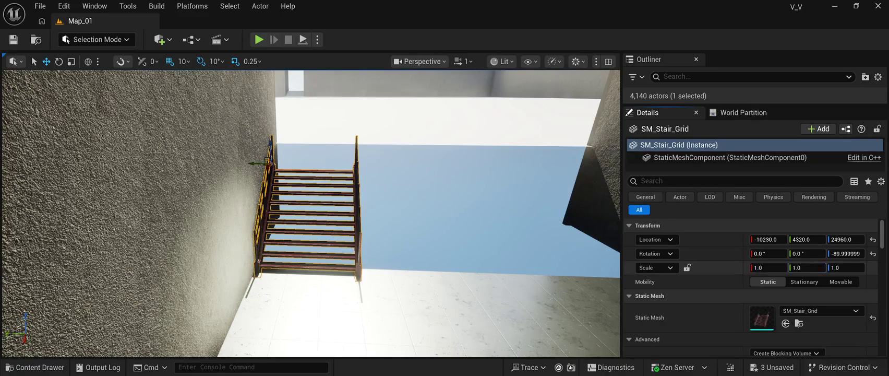
Try stretching the stairs to X scale 3.765, then undo back to 1.0
left_click_drag(806, 268, 804, 267)
left_click_drag(768, 267, 808, 267)
mouse_move(314, 209)
left_mouse_down()
mouse_move(368, 209)
mouse_move(368, 198)
mouse_move(360, 240)
mouse_move(462, 240)
left_mouse_up()
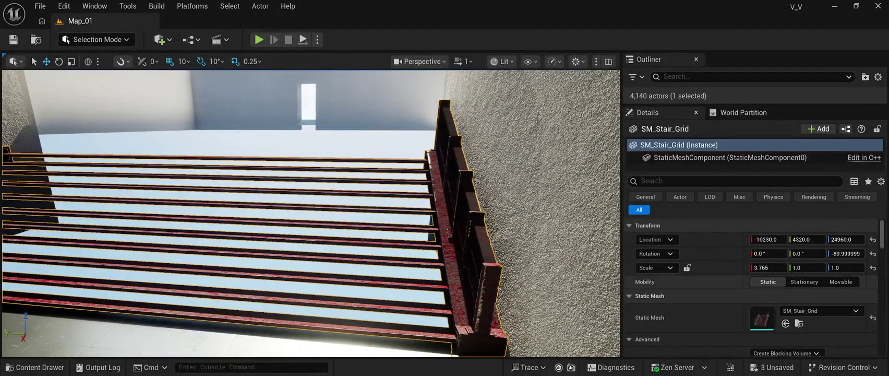
key("ctrl+z")
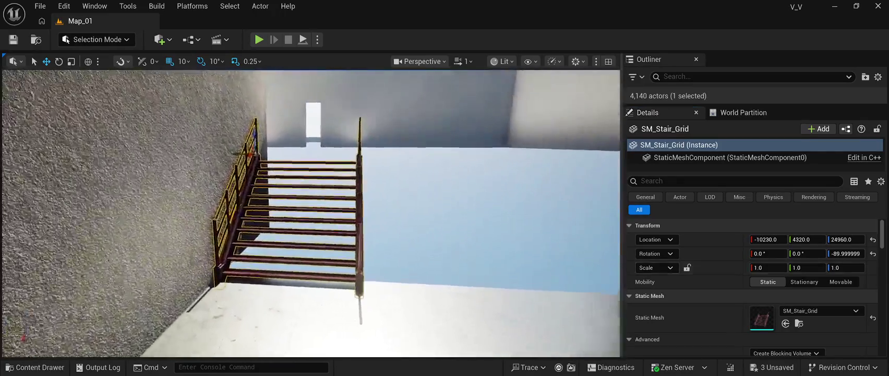
Alt-drag to duplicate the stairs beside the original at X -10360
mouse_move(418, 240)
left_mouse_down()
mouse_move(481, 240)
mouse_move(512, 209)
mouse_move(527, 261)
mouse_move(546, 261)
left_mouse_up()
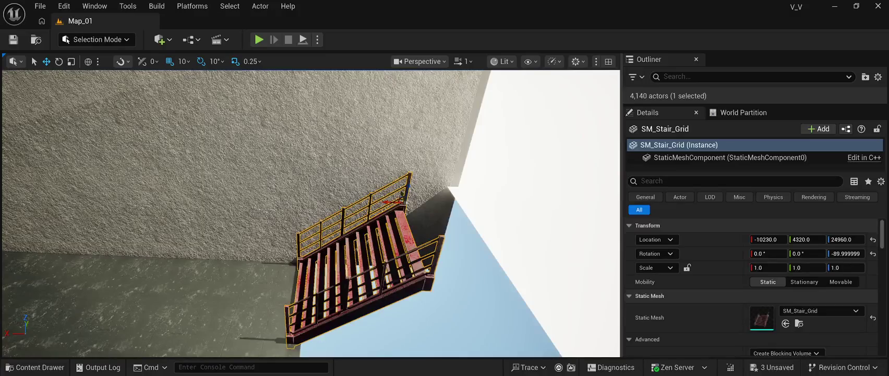
mouse_move(394, 201)
left_mouse_down()
mouse_move(441, 198)
mouse_move(461, 158)
mouse_move(425, 175)
left_mouse_up()
mouse_move(469, 209)
left_mouse_down()
mouse_move(522, 188)
mouse_move(535, 196)
left_mouse_up()
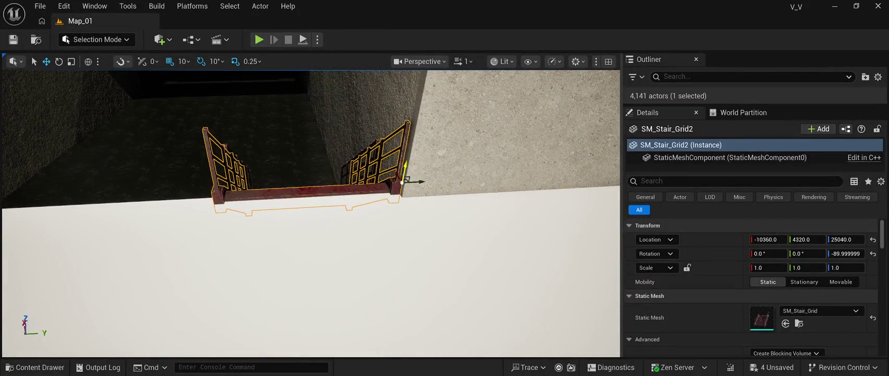
Adjust SM_Stair_Grid2's height until it sits at Z 25033
left_click_drag(406, 165, 406, 158)
left_click_drag(313, 261, 415, 181)
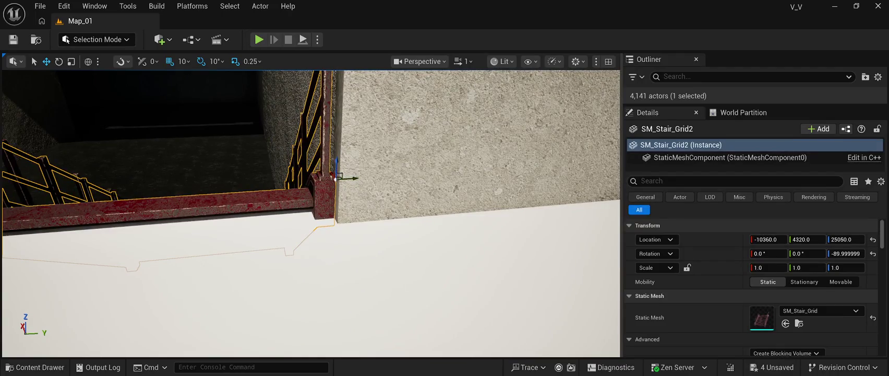
mouse_move(340, 171)
left_mouse_down()
mouse_move(334, 267)
mouse_move(355, 267)
left_mouse_up()
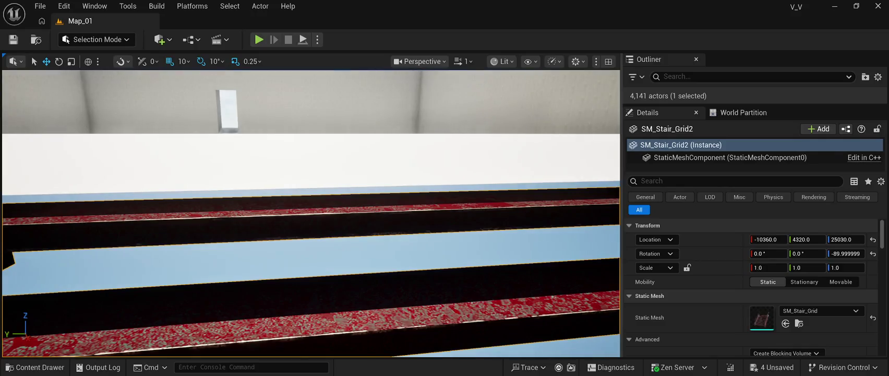
left_click_drag(845, 239, 849, 239)
mouse_move(311, 214)
left_mouse_down()
mouse_move(355, 214)
mouse_move(381, 172)
left_mouse_up()
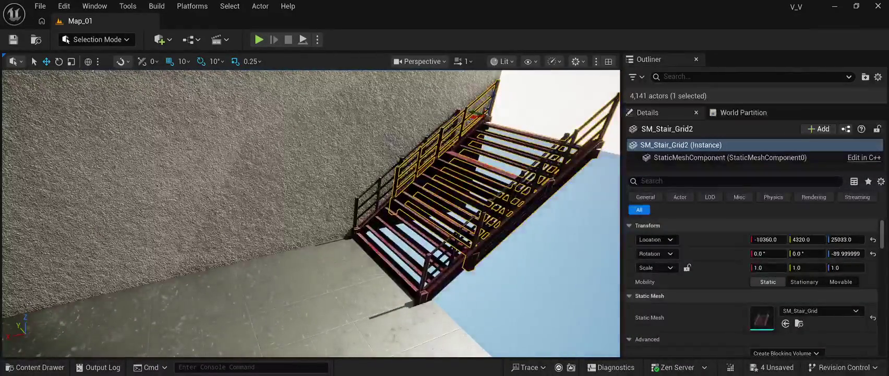
left_click(444, 219)
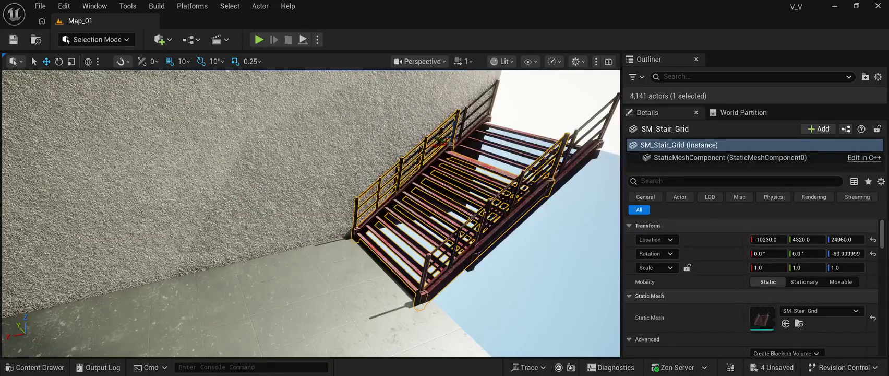
Move the original staircase to X -10050, Z 24790, testing Y 4310 and back to 4320
key("ctrl+z")
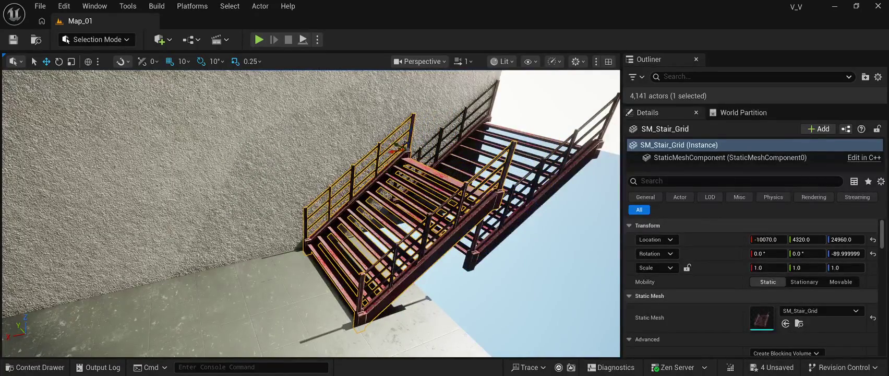
left_click_drag(411, 130, 412, 185)
left_click_drag(385, 206, 378, 208)
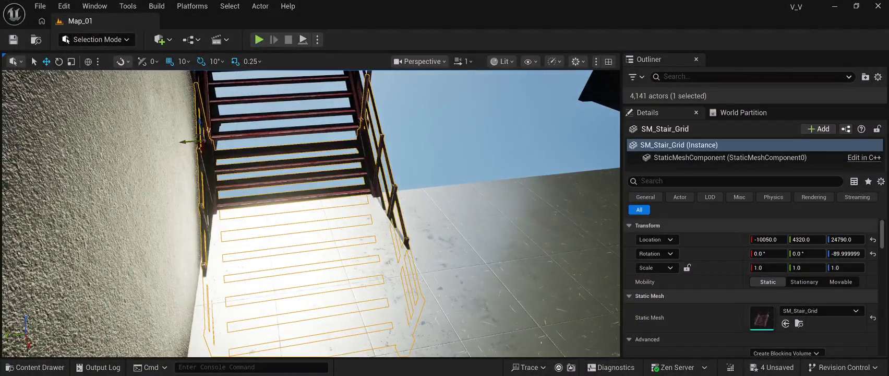
left_click_drag(182, 142, 188, 144)
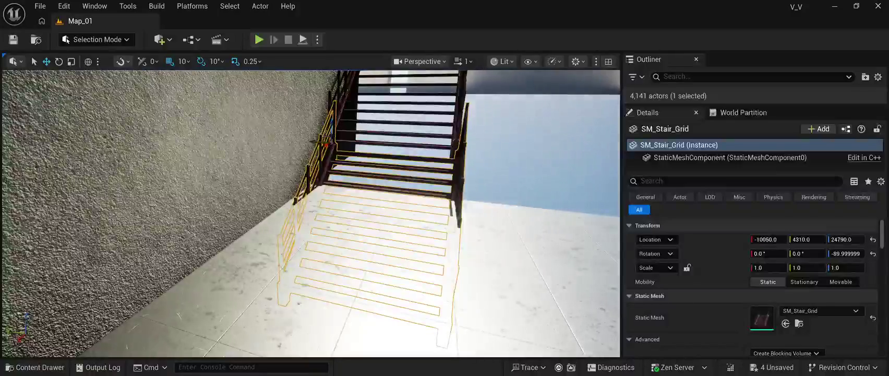
left_click_drag(318, 141, 306, 142)
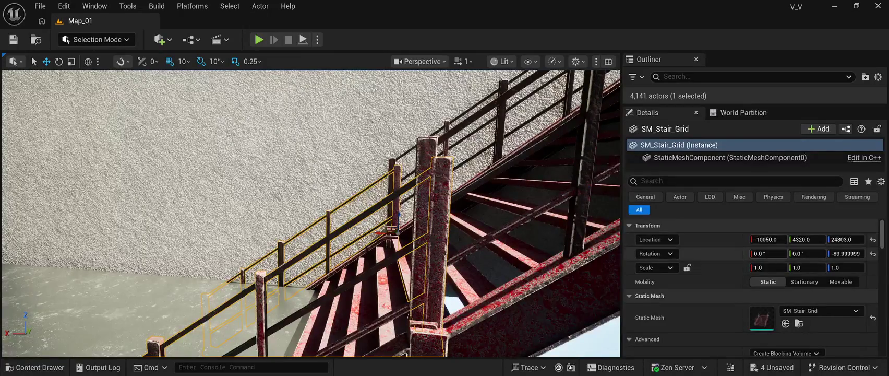
Slide the original staircase along X to -9997, then delete it
left_click_drag(765, 239, 775, 239)
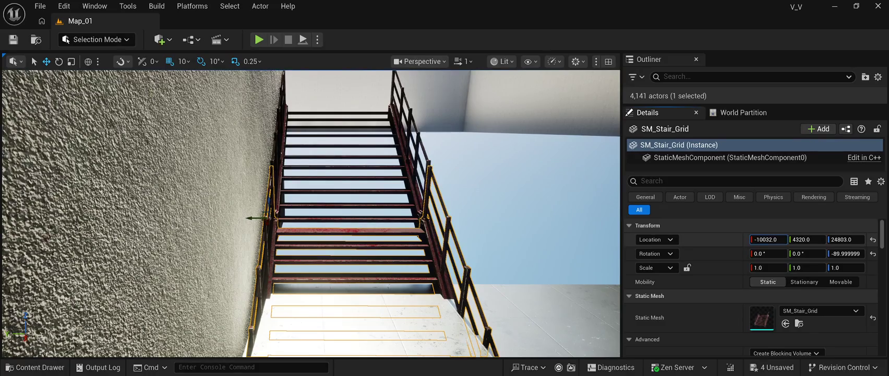
left_click_drag(767, 239, 783, 240)
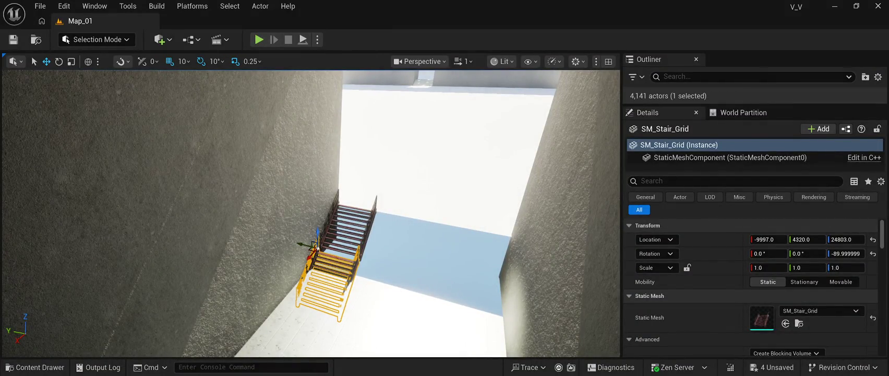
key("Delete")
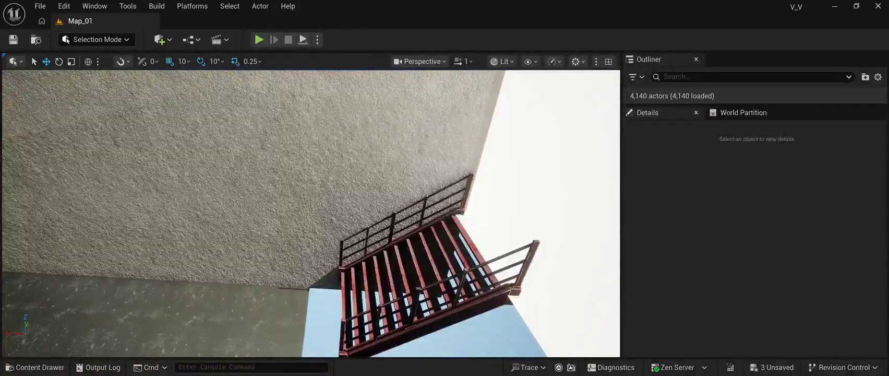
Seat SM_Stair_Grid2 on the floor at -10260, 4330, 24933 and start playing in the viewport
left_click(381, 232)
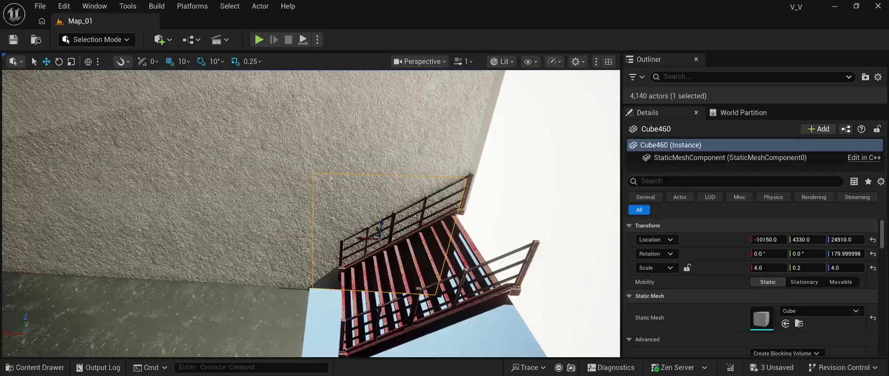
left_click(428, 235)
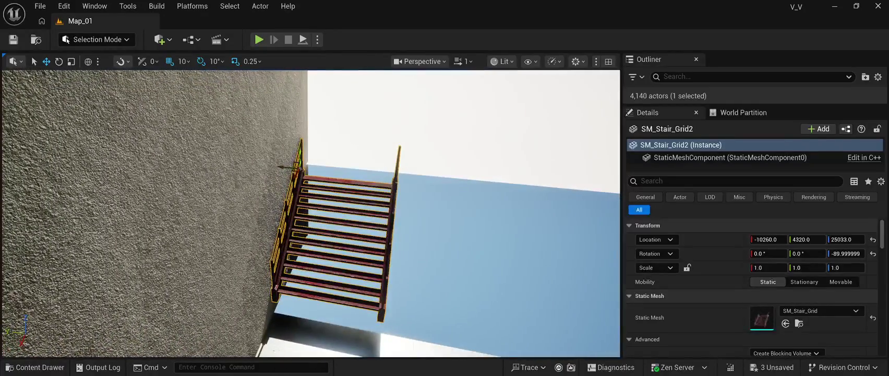
left_click_drag(299, 152, 300, 163)
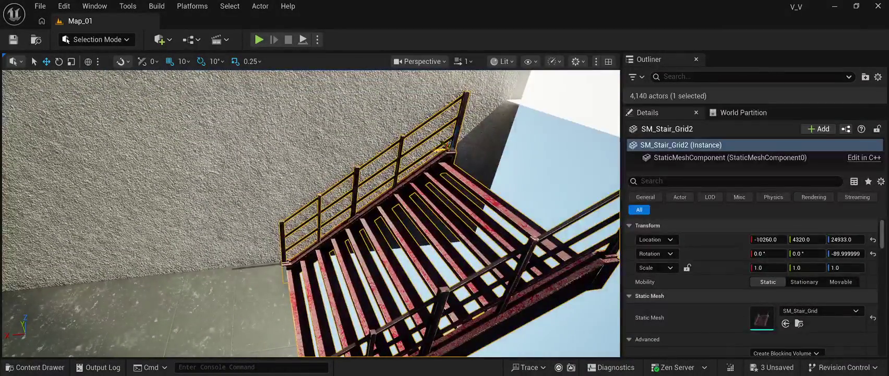
mouse_move(441, 148)
left_mouse_down()
mouse_move(440, 141)
mouse_move(384, 182)
left_mouse_up()
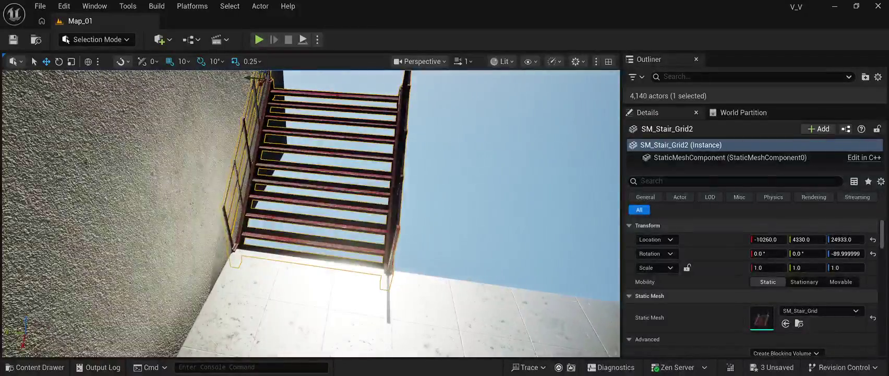
key("alt+s")
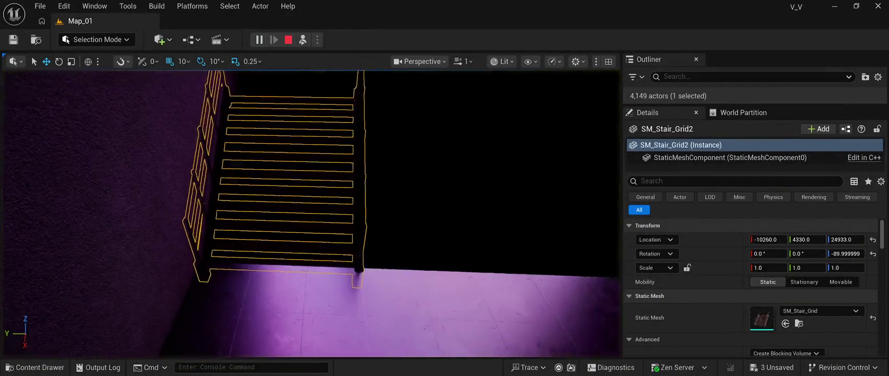
Look up and around the stairs during play, then end the Play In Editor session
mouse_move(383, 183)
left_mouse_down()
mouse_move(383, 157)
mouse_move(389, 198)
left_mouse_up()
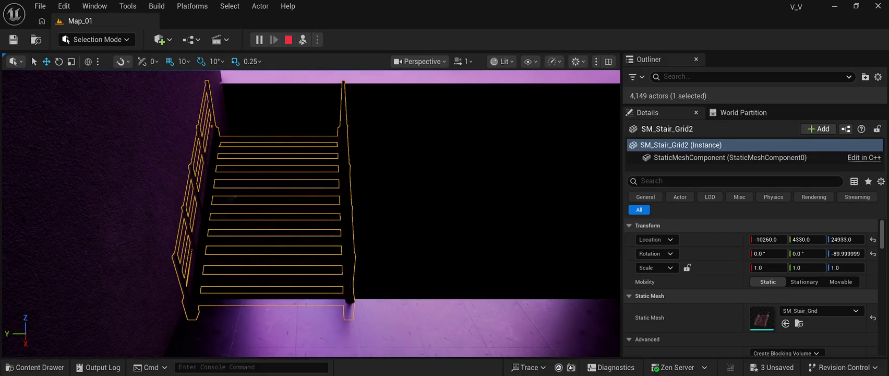
key("Escape")
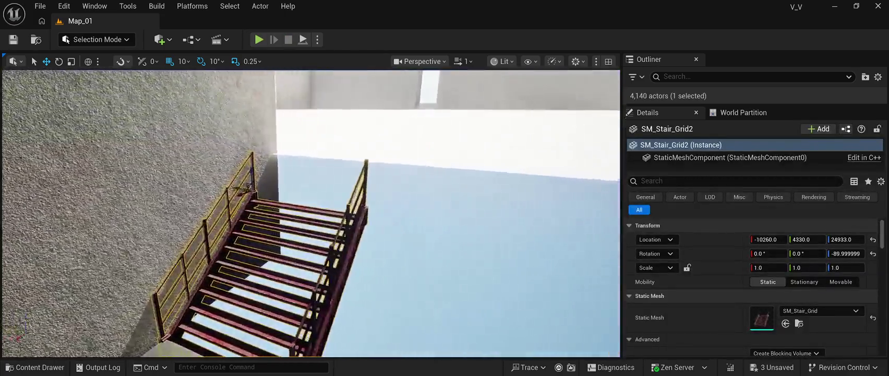
Delete the SM_Bridge_Module8 bridge piece, then select the wall cube Cube478
left_click_drag(387, 198, 423, 193)
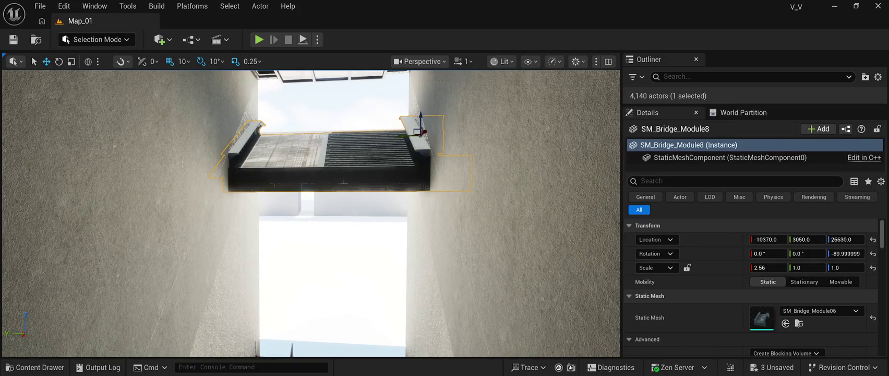
key("Delete")
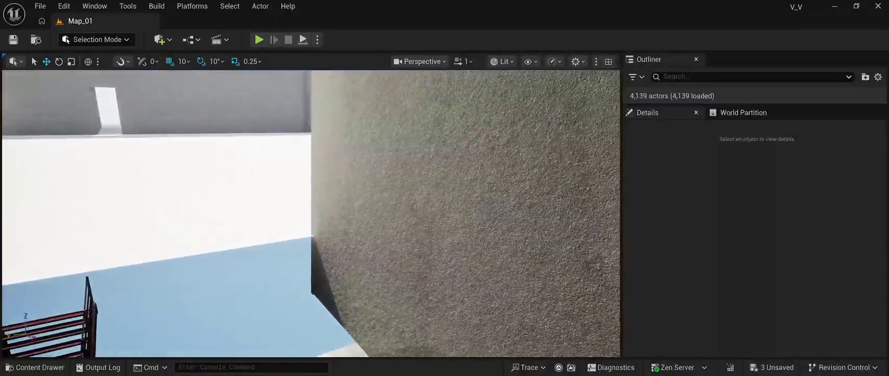
left_click(290, 274)
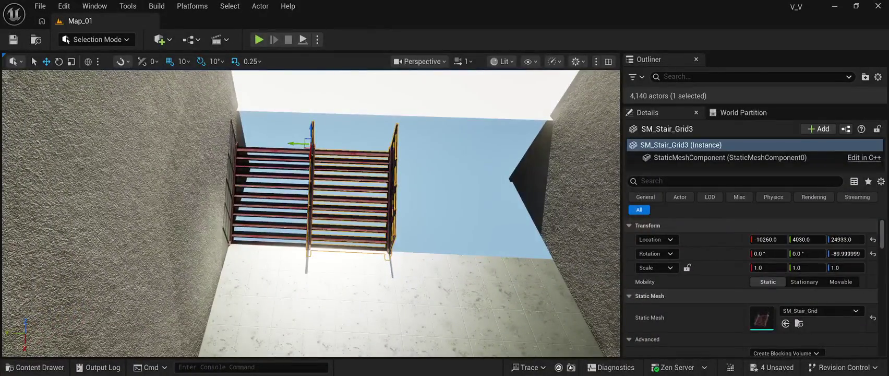
Place a stair grid copy beside the others and nudge SM_Stair_Grid3 to close the gap
mouse_move(313, 146)
left_mouse_down()
mouse_move(388, 153)
mouse_move(379, 156)
left_mouse_up()
scroll(379, 157, "up", 10)
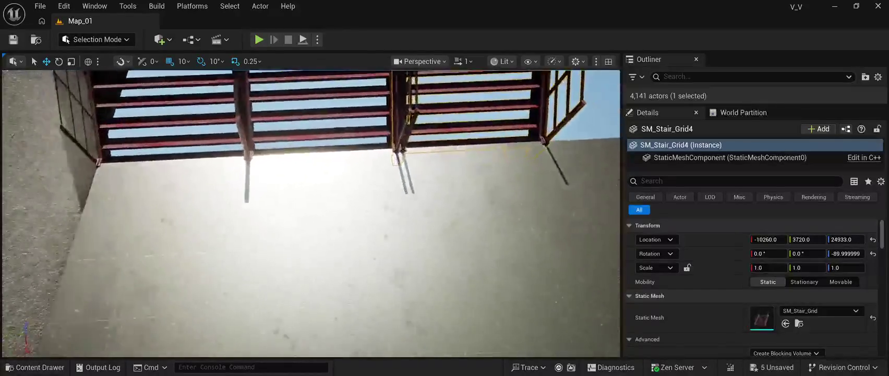
scroll(311, 213, "down", 10)
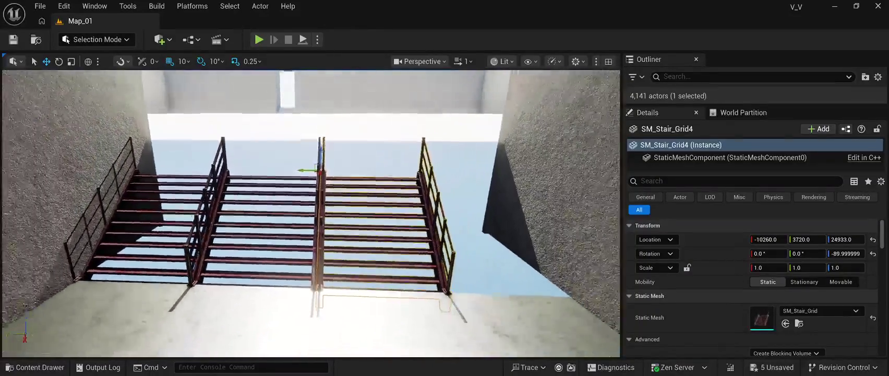
left_click(311, 214)
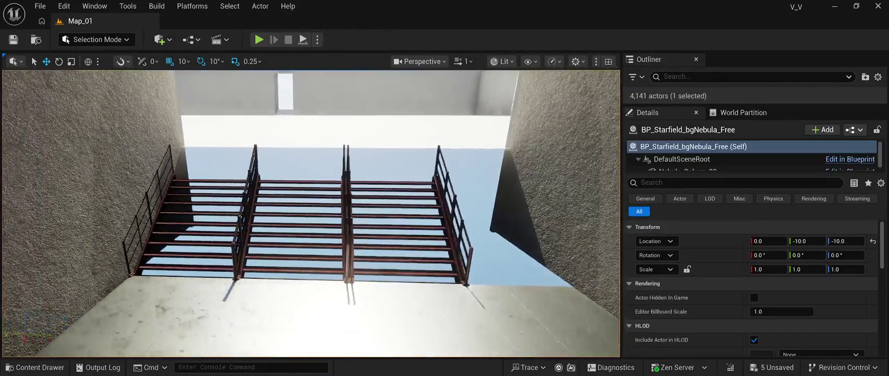
scroll(311, 213, "up", 3)
left_click(311, 213)
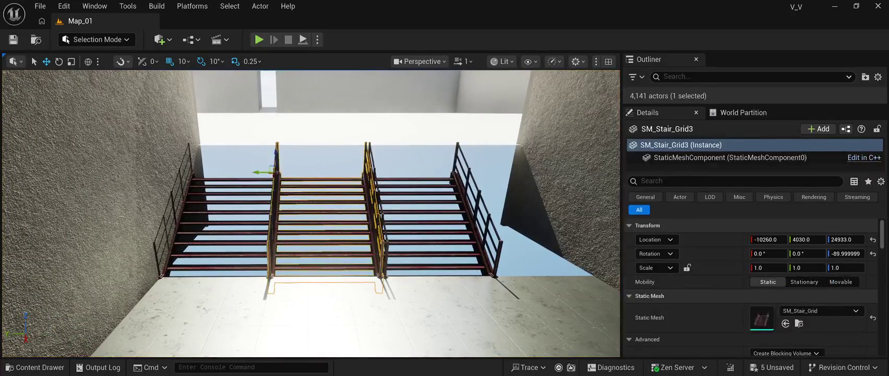
left_click_drag(306, 173, 303, 173)
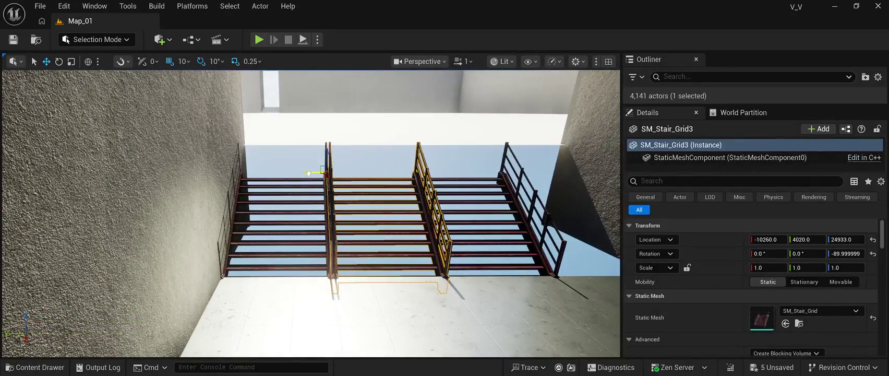
Nudge SM_Stair_Grid4 and SM_Stair_Grid5 so the stair row sits flush in line
scroll(307, 172, "up", 6)
scroll(311, 214, "down", 10)
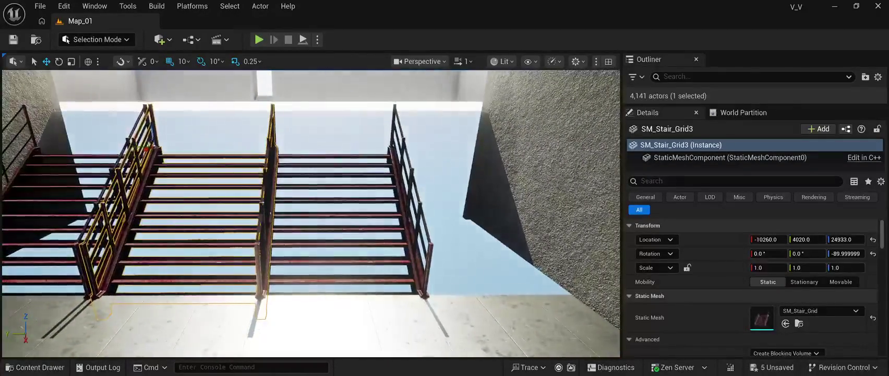
left_click(339, 219)
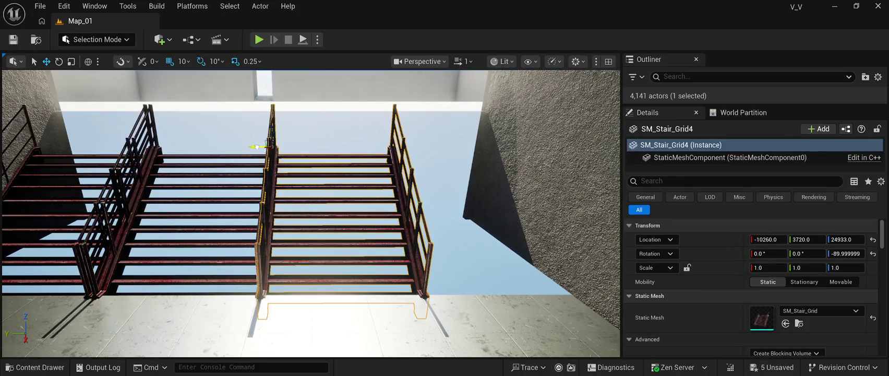
left_click_drag(256, 147, 260, 148)
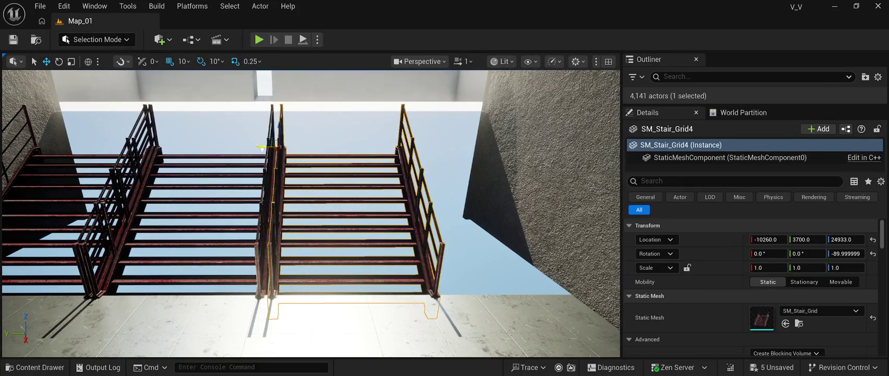
key("f")
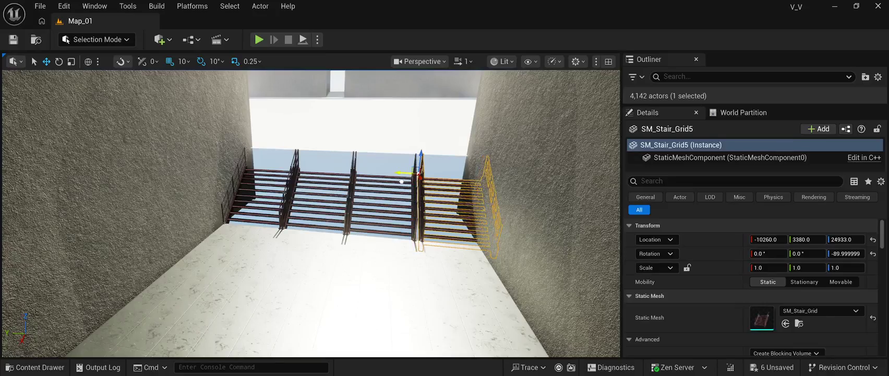
scroll(311, 214, "up", 5)
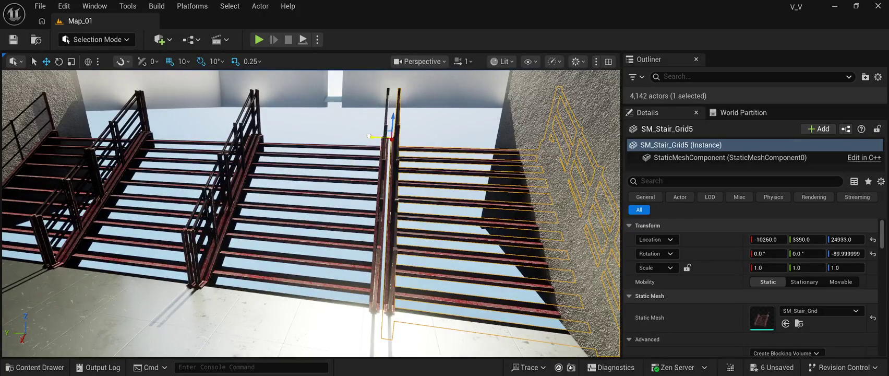
mouse_move(369, 136)
left_mouse_down()
mouse_move(345, 282)
mouse_move(349, 230)
mouse_move(375, 245)
mouse_move(381, 282)
mouse_move(374, 251)
left_mouse_up()
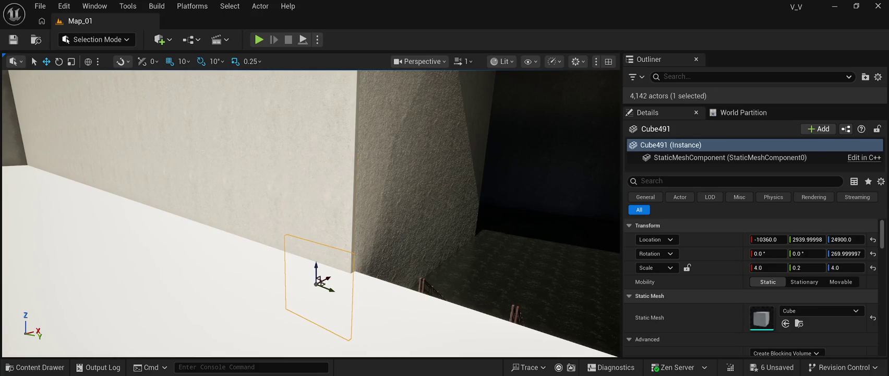
Move the view closer to the wall and down onto the railed stairs
mouse_move(374, 251)
left_mouse_down()
mouse_move(367, 266)
mouse_move(365, 251)
left_mouse_up()
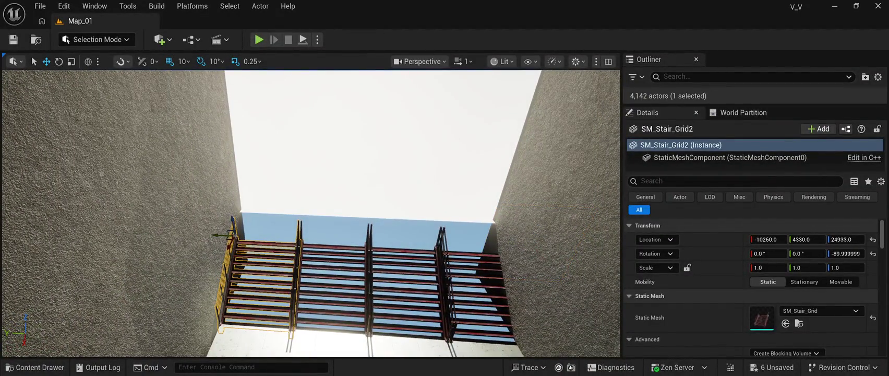
left_click_drag(365, 250, 375, 242)
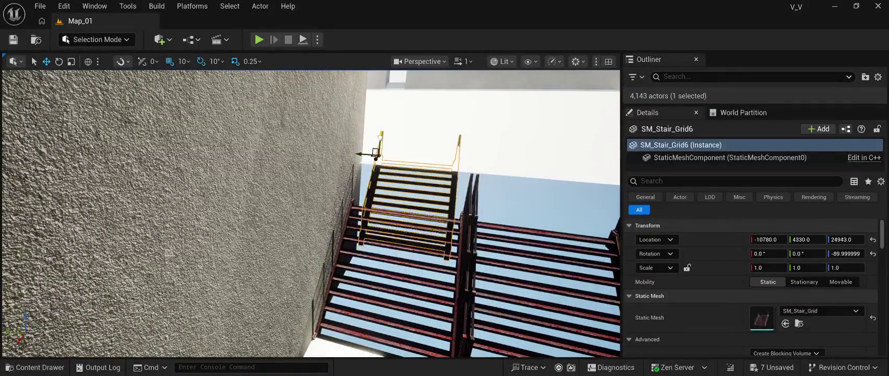
Raise SM_Stair_Grid6, shift it along the wall, and fly around to view it from below
left_click_drag(375, 242, 380, 237)
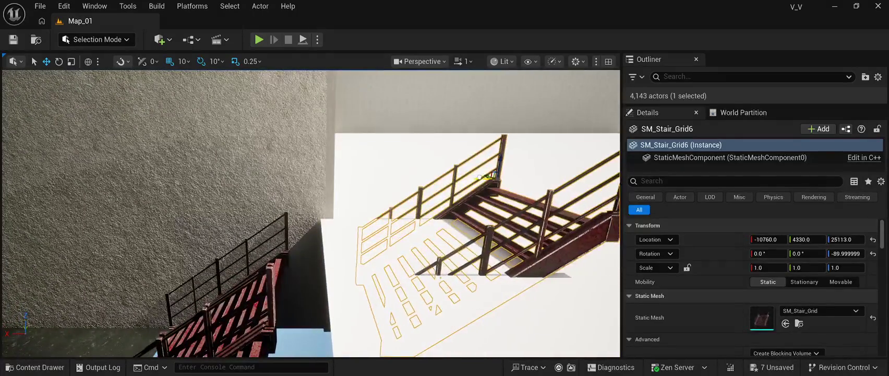
left_click_drag(493, 177, 409, 177)
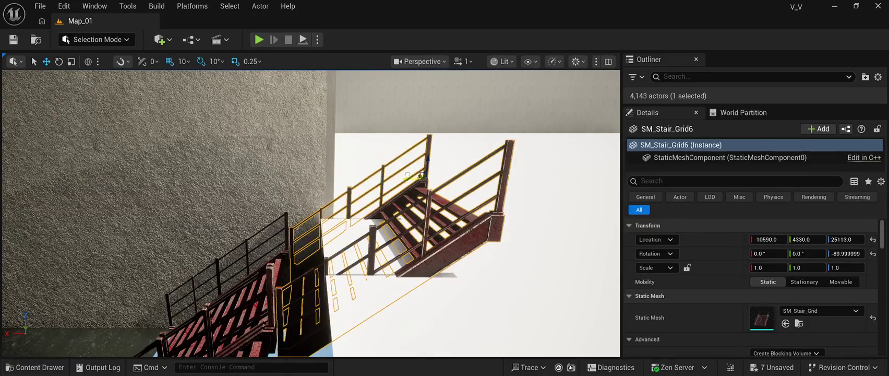
key("w")
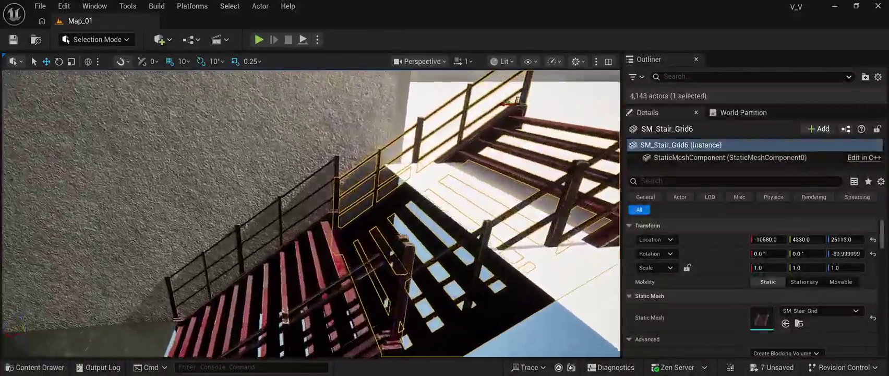
key("s")
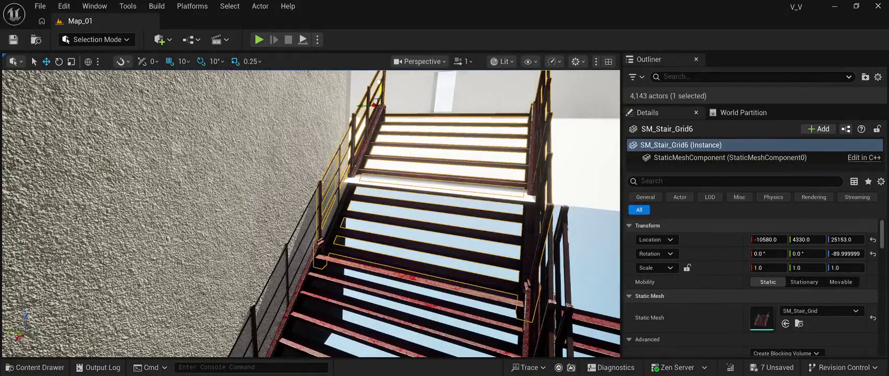
key("q")
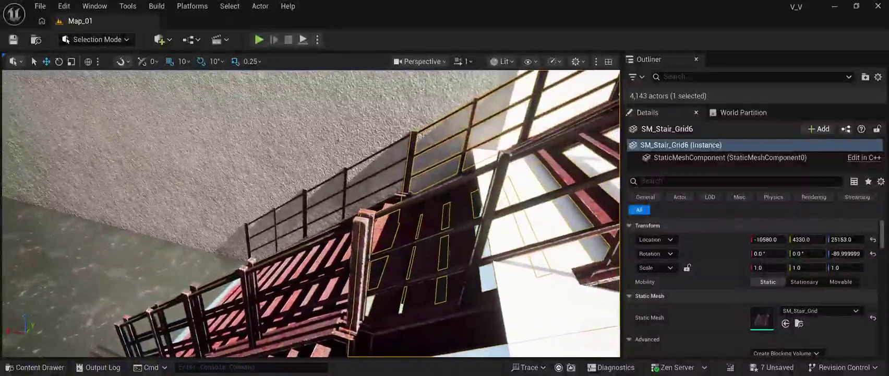
key("e")
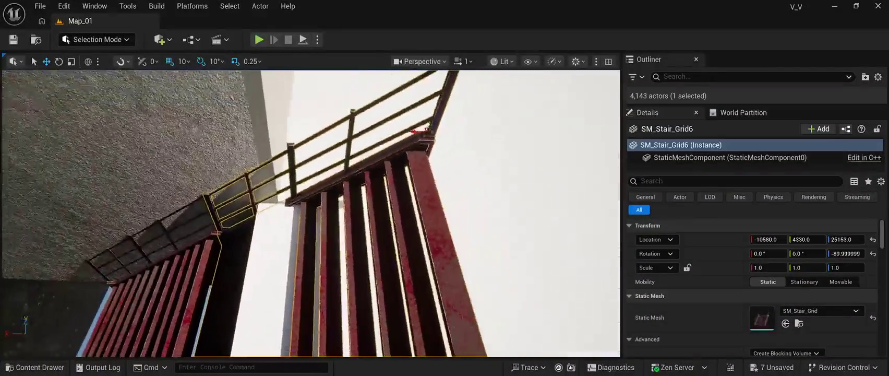
key("d")
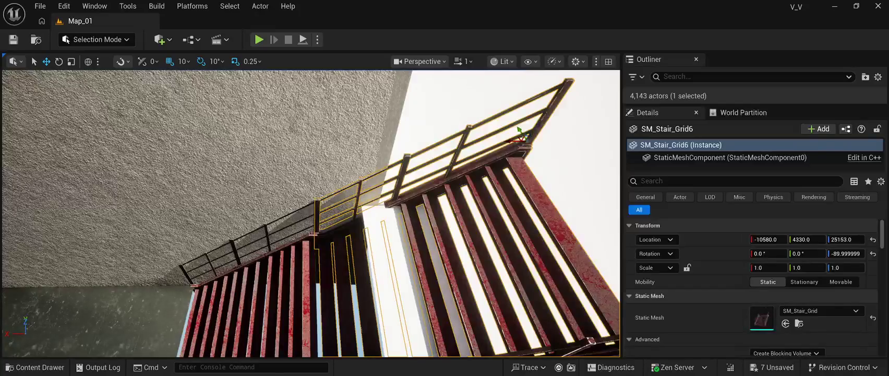
Raise the staircase one 10-unit step, inspect it from side and below, then undo the added stairs
key("Up")
key("w")
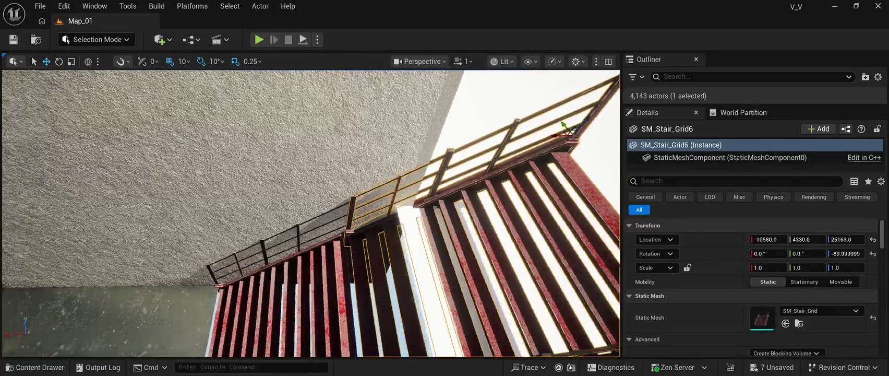
key("s")
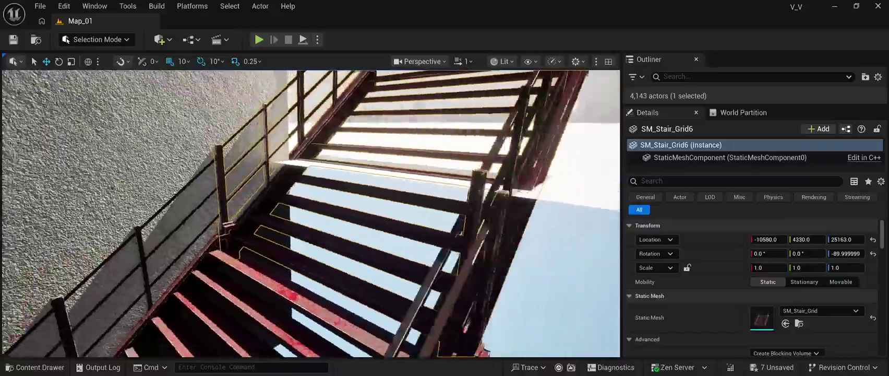
key("s")
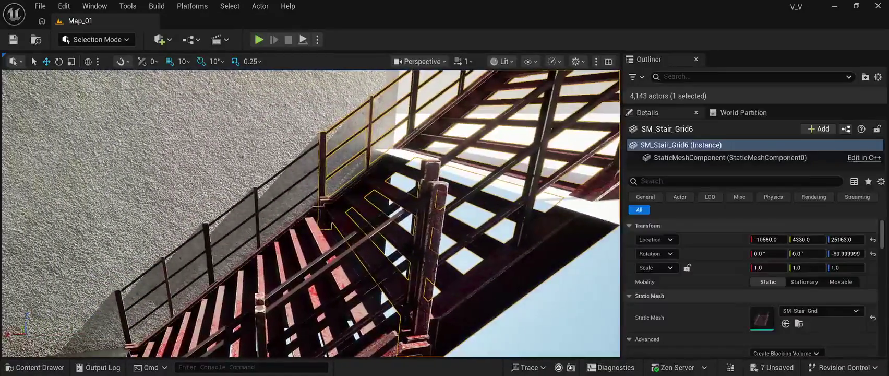
key("s")
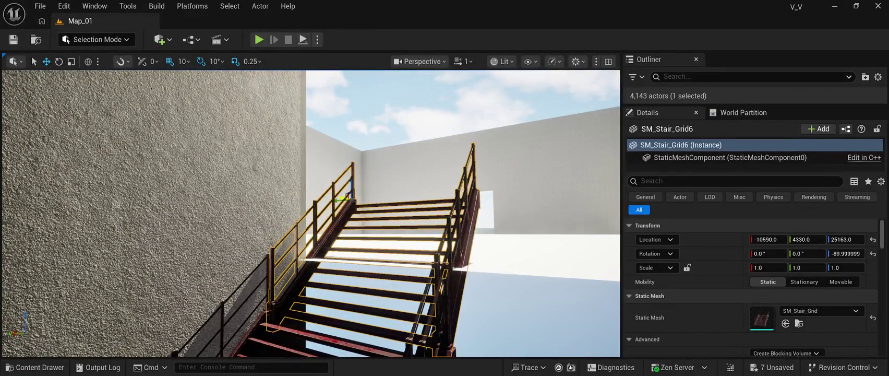
key("d")
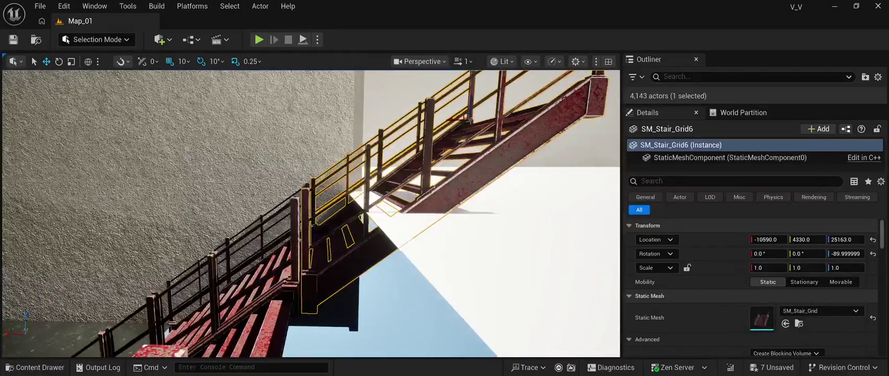
key("a")
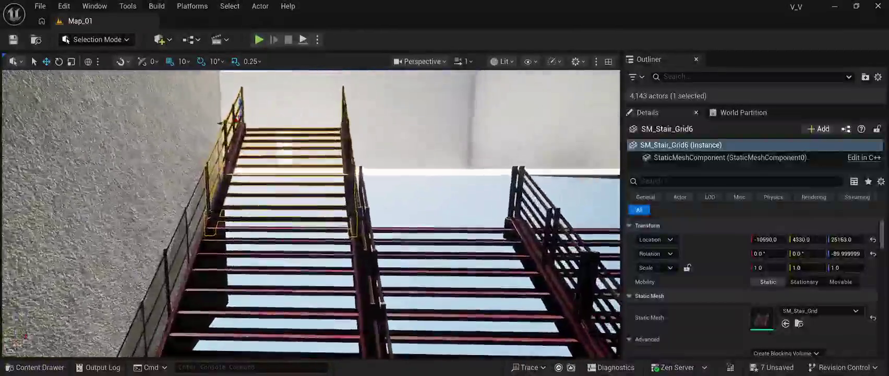
key("w")
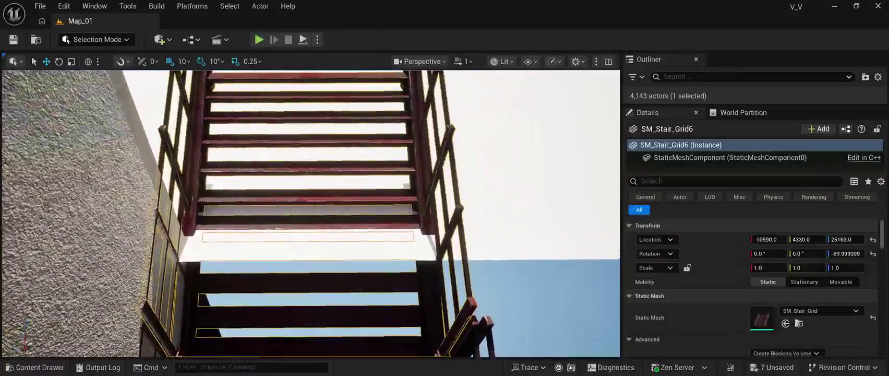
key("f")
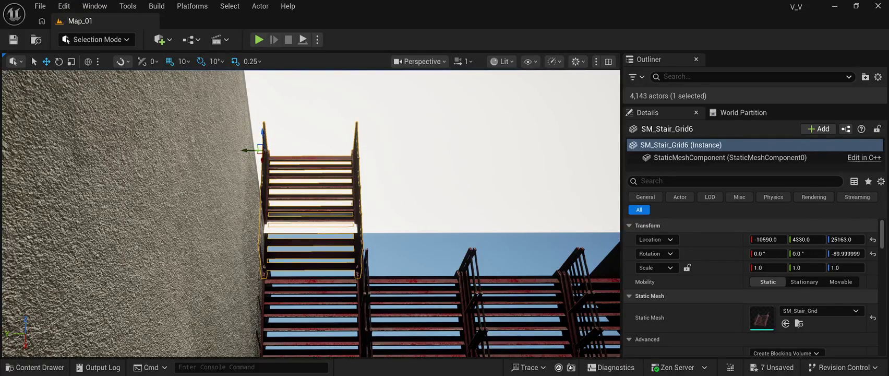
key("ctrl+z")
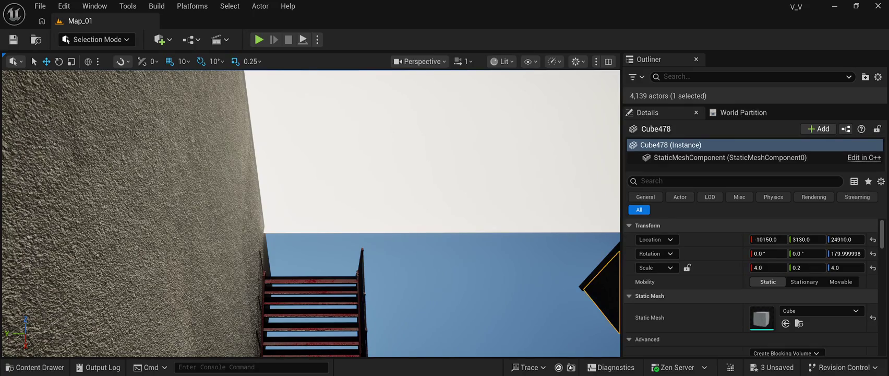
Undo the remaining stair piece edit so the walled room has no stairs
key("ctrl+z")
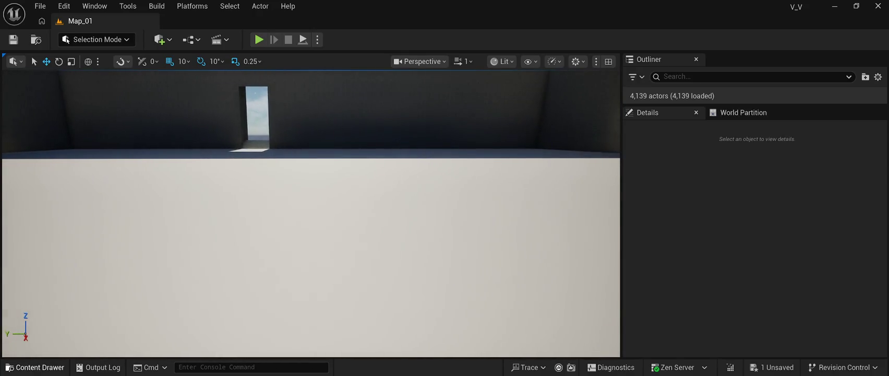
Browse the ContainersHouseCH StaticMesh folder in the Content Drawer, then close the drawer
left_click(35, 367)
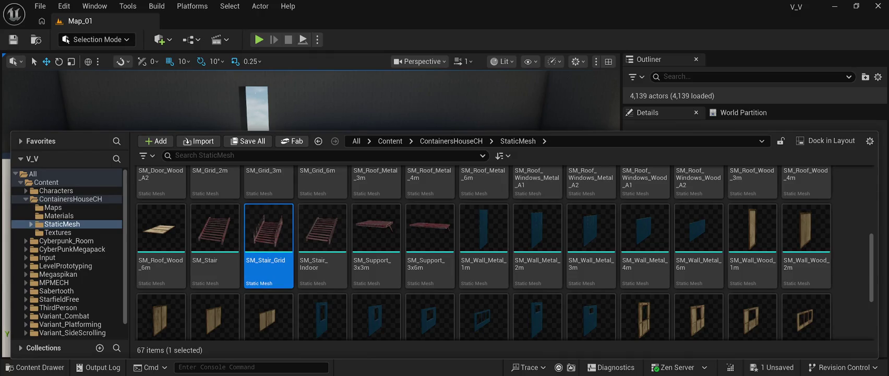
key("ctrl+space")
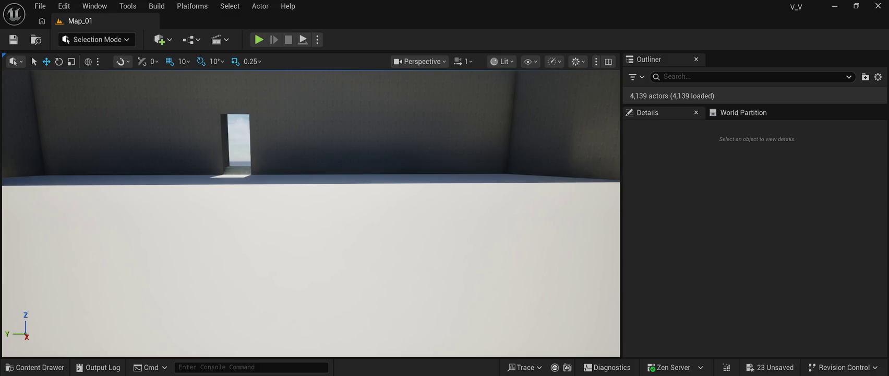
left_click(41, 6)
Save all unsaved changes to Map_01 and the project with Ctrl+Shift+S
key("ctrl+shift+s")
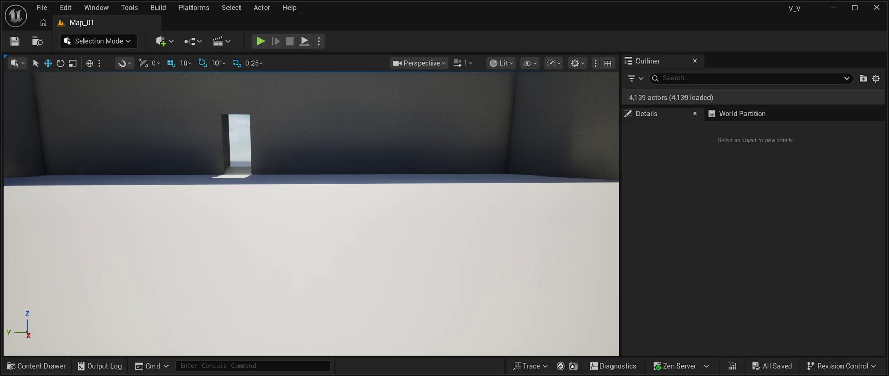
mouse_move(311, 213)
left_mouse_down()
mouse_move(311, 141)
mouse_move(311, 208)
mouse_move(291, 214)
left_mouse_up()
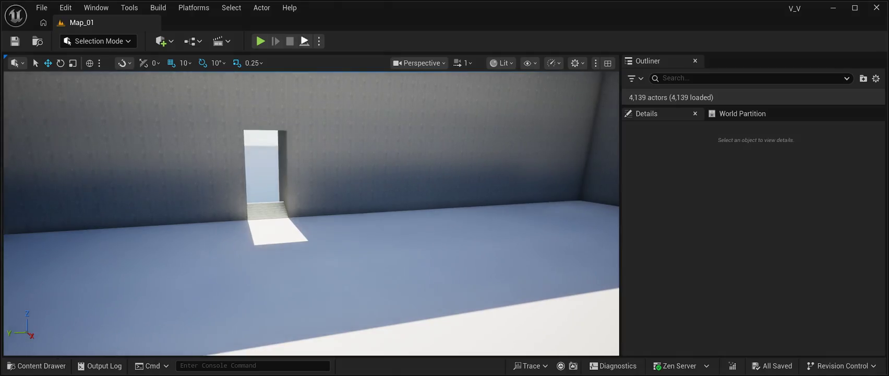
Test-play the room briefly, then enter Landscape Mode showing the New Landscape settings
key("alt+p")
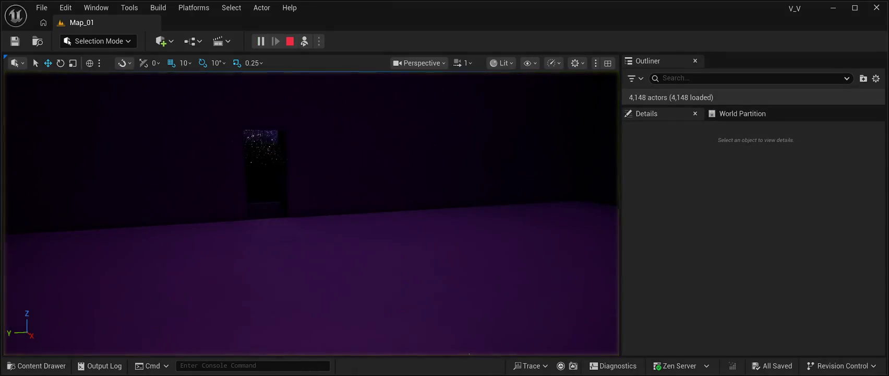
key("Escape")
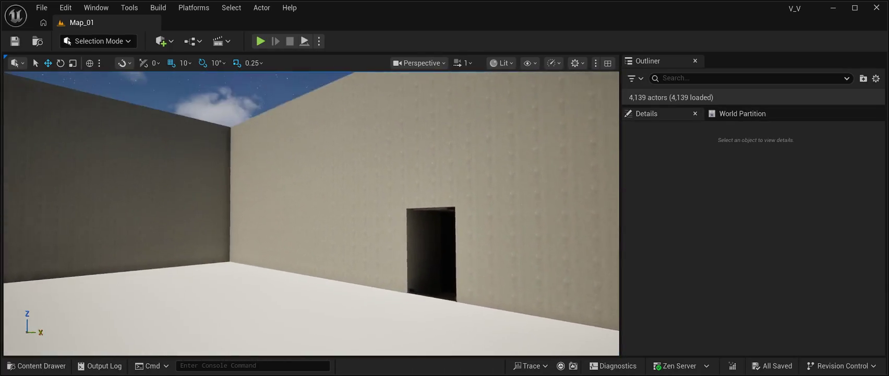
scroll(311, 213, "up", 1)
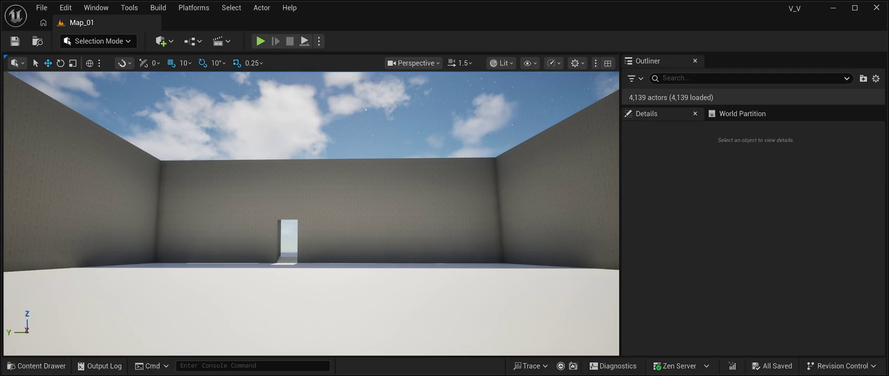
key("shift+2")
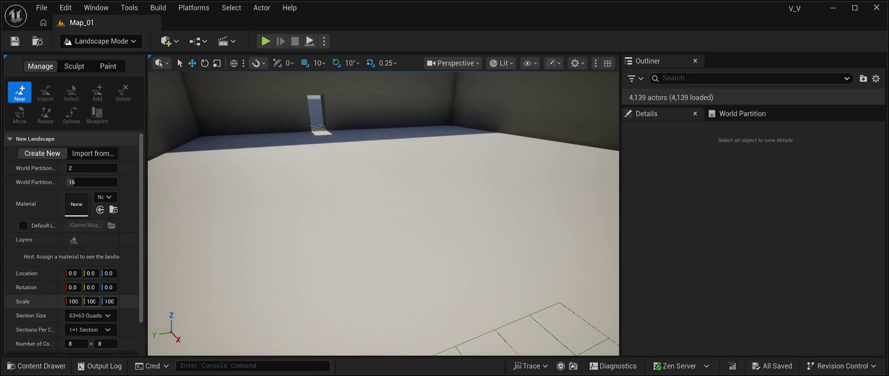
Set the new landscape's Scale X and Y to 39.5
left_click(73, 301)
type("9.5")
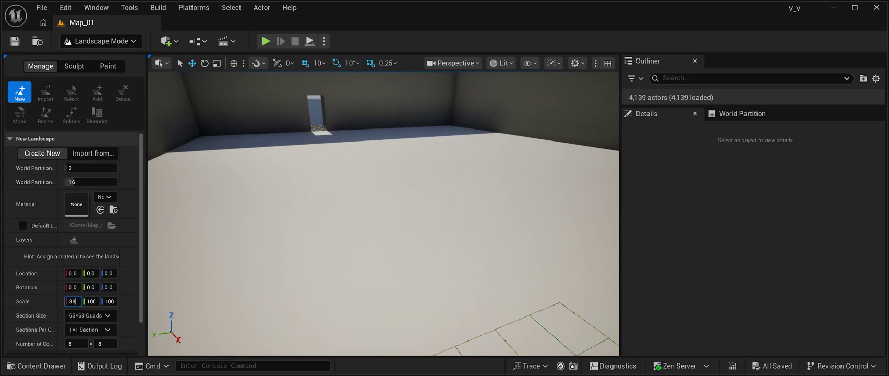
key("Return")
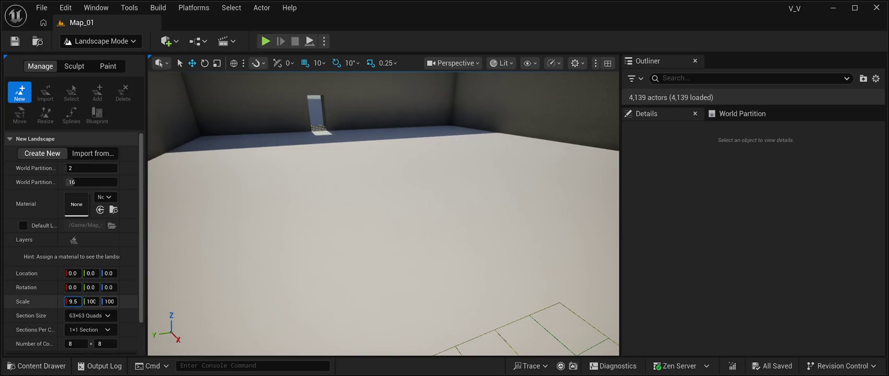
key("Tab")
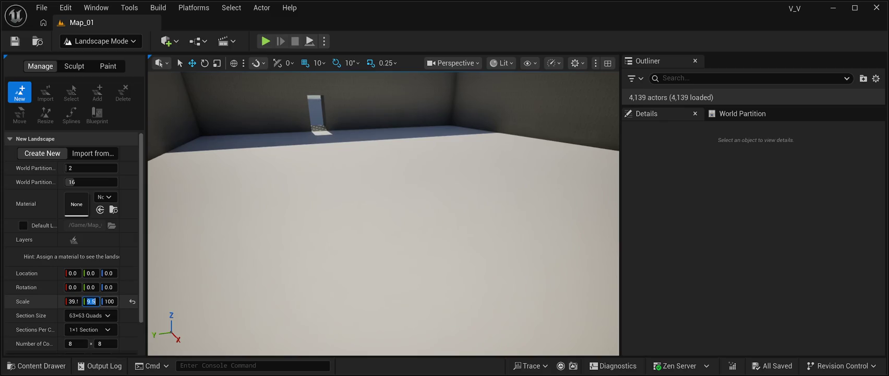
key("Return")
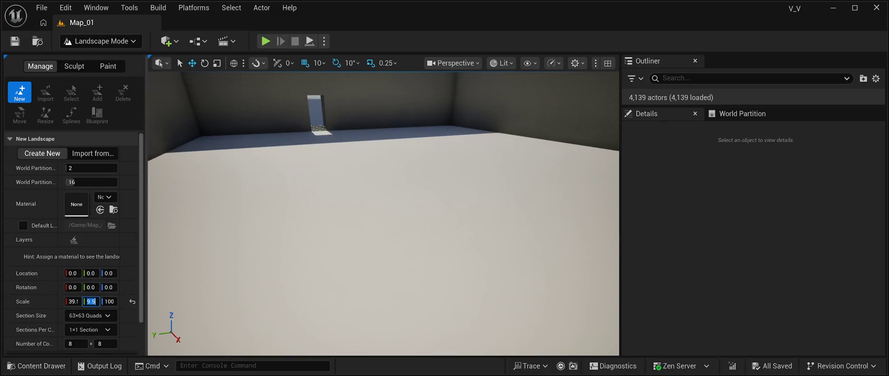
Raise the landscape preview up to the room floor and shift it sideways along Y
mouse_move(384, 214)
left_mouse_down()
mouse_move(384, 235)
mouse_move(415, 267)
left_mouse_up()
left_click_drag(432, 219, 481, 88)
mouse_move(383, 235)
left_mouse_down()
mouse_move(384, 201)
mouse_move(373, 214)
mouse_move(324, 214)
mouse_move(314, 224)
mouse_move(298, 132)
mouse_move(302, 144)
mouse_move(368, 142)
mouse_move(347, 142)
left_mouse_up()
left_click_drag(509, 233, 384, 211)
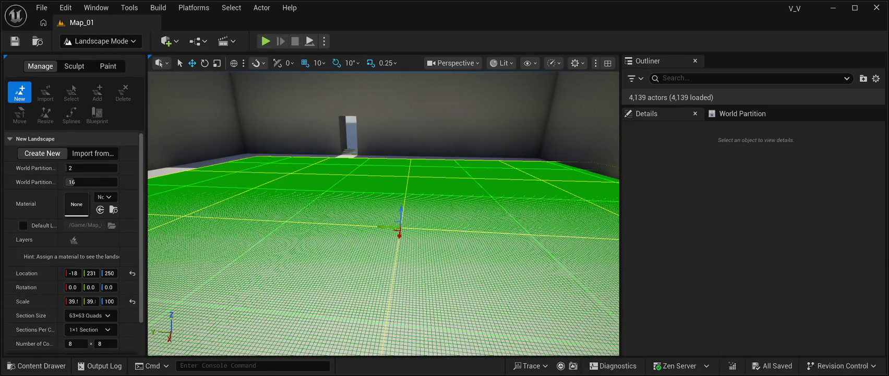
Slide the landscape preview along Y to location -20, 434, 250 so it fills the floor
mouse_move(383, 214)
left_mouse_down()
mouse_move(386, 146)
mouse_move(396, 219)
mouse_move(418, 225)
mouse_move(315, 224)
mouse_move(316, 261)
mouse_move(290, 260)
left_mouse_up()
mouse_move(471, 249)
left_mouse_down()
mouse_move(334, 227)
mouse_move(399, 231)
left_mouse_up()
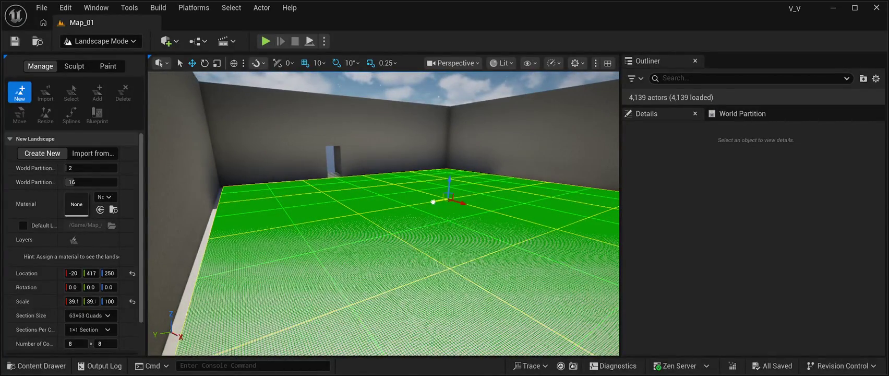
left_click_drag(448, 201, 445, 201)
Orbit toward the door wall, corner and side wall to check the preview's edge alignment
mouse_move(384, 214)
left_mouse_down()
mouse_move(441, 214)
mouse_move(441, 227)
mouse_move(425, 228)
mouse_move(425, 251)
mouse_move(417, 252)
mouse_move(433, 238)
mouse_move(431, 245)
mouse_move(417, 260)
mouse_move(425, 252)
mouse_move(397, 254)
left_mouse_up()
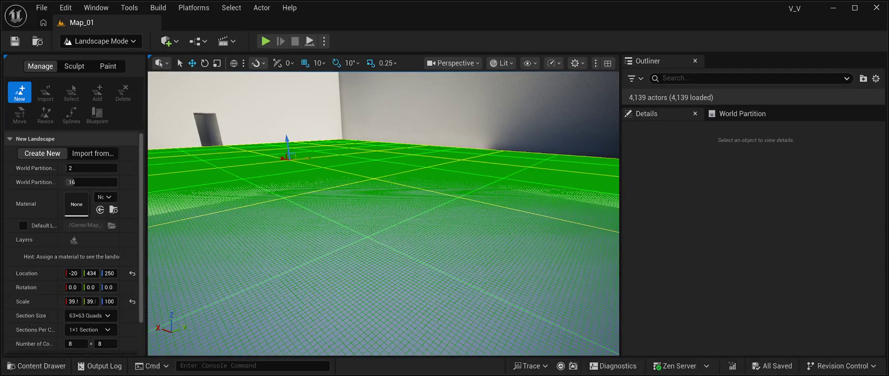
mouse_move(397, 254)
left_mouse_down()
mouse_move(438, 249)
mouse_move(391, 249)
left_mouse_up()
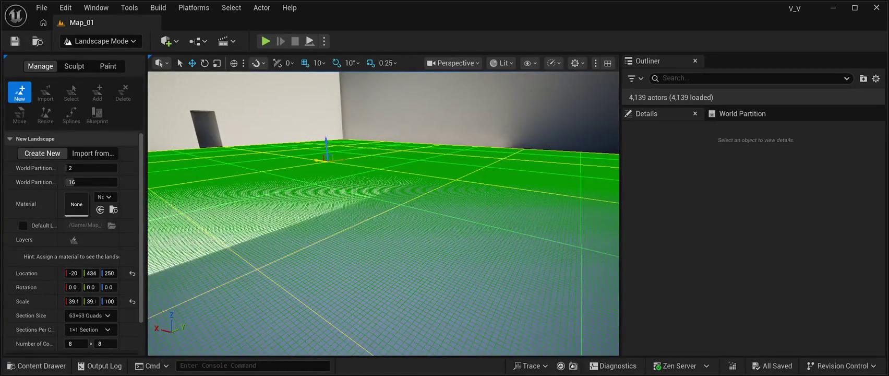
mouse_move(392, 250)
left_mouse_down()
mouse_move(449, 249)
mouse_move(396, 250)
mouse_move(397, 238)
mouse_move(397, 251)
mouse_move(381, 250)
left_mouse_up()
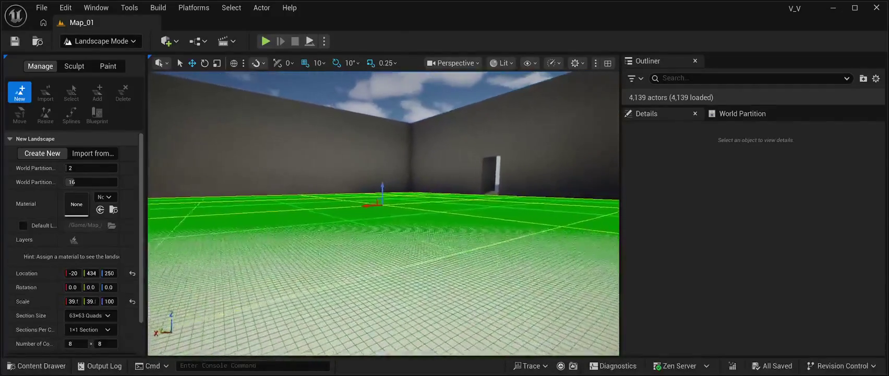
mouse_move(381, 251)
left_mouse_down()
mouse_move(428, 245)
mouse_move(386, 245)
mouse_move(387, 256)
mouse_move(387, 245)
mouse_move(344, 230)
mouse_move(379, 230)
mouse_move(379, 245)
mouse_move(511, 255)
left_mouse_up()
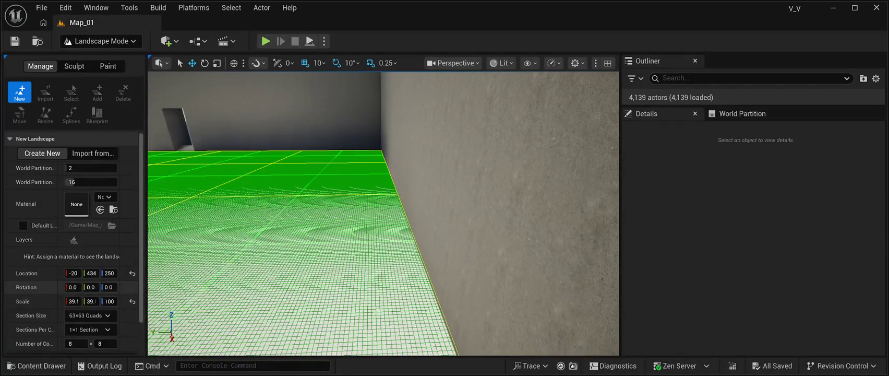
Create the landscape with the current settings across the room floor and pull back for a wider view
scroll(32, 287, "down", 2)
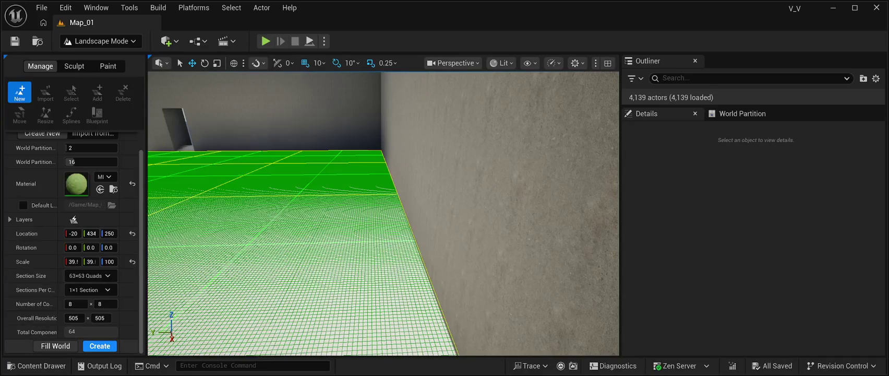
left_click(100, 346)
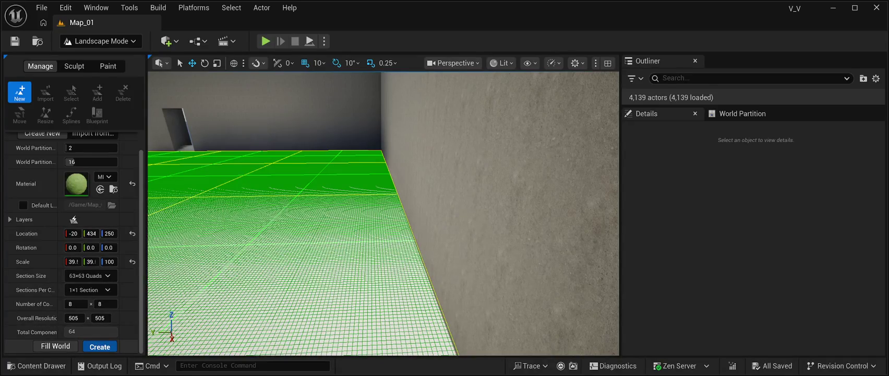
mouse_move(244, 246)
left_mouse_down()
mouse_move(250, 230)
mouse_move(250, 272)
mouse_move(250, 198)
mouse_move(253, 273)
mouse_move(253, 185)
mouse_move(256, 245)
mouse_move(230, 248)
mouse_move(221, 261)
mouse_move(261, 260)
mouse_move(235, 260)
mouse_move(243, 258)
left_mouse_up()
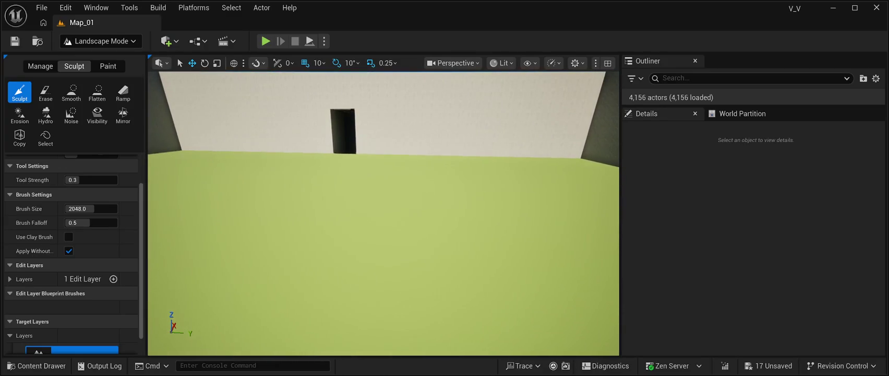
Switch to landscape layer painting and briefly browse the static mesh assets
left_click(108, 65)
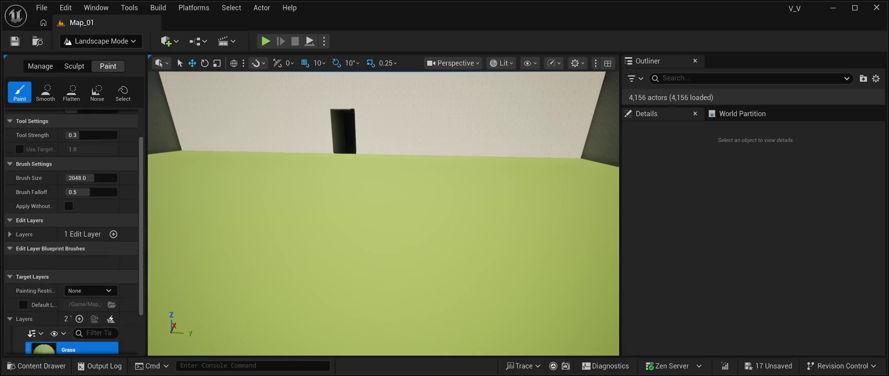
scroll(73, 235, "down", 5)
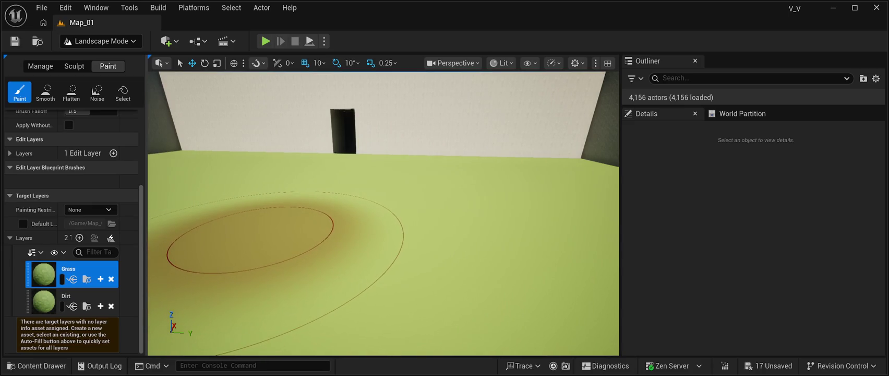
left_click_drag(225, 284, 307, 273)
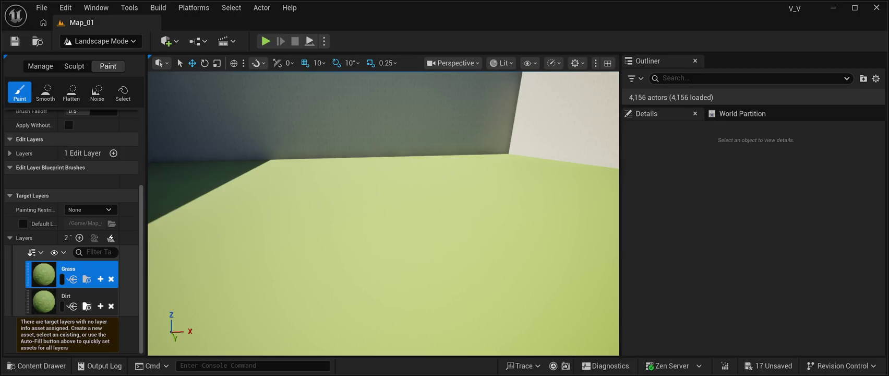
key("ctrl+space")
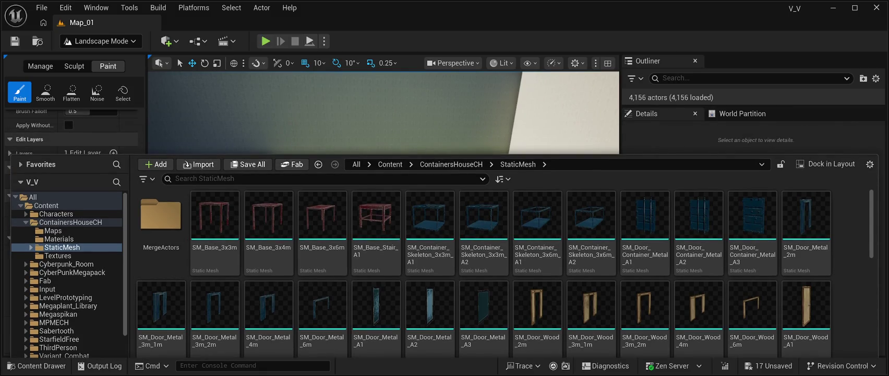
key("ctrl+space")
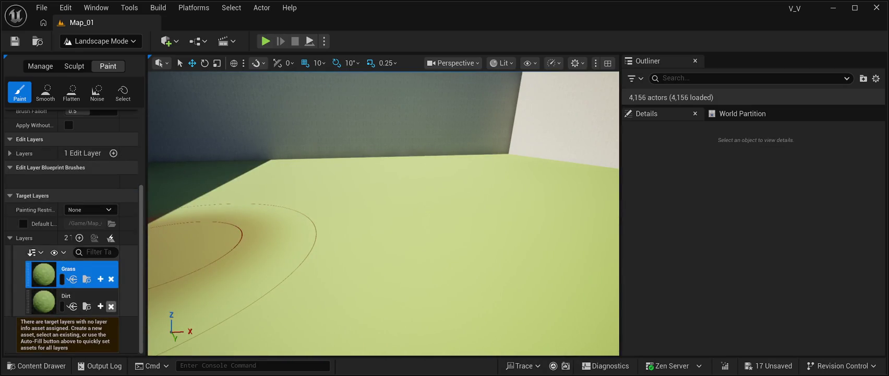
Remove the Dirt and Grass target layers, then switch to Foliage Mode
left_click(111, 306)
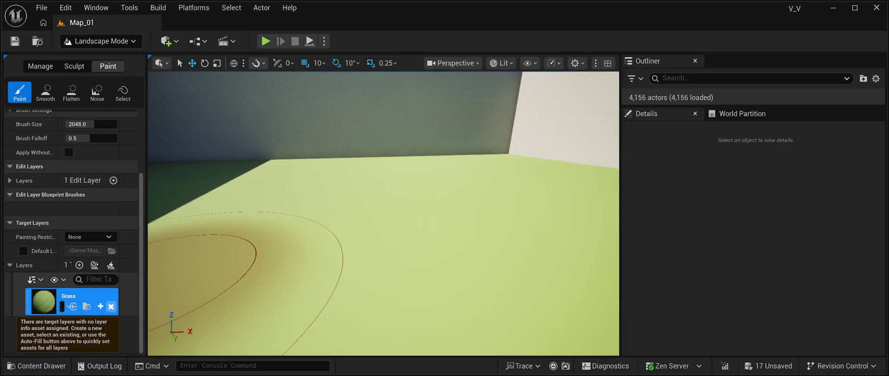
left_click(110, 306)
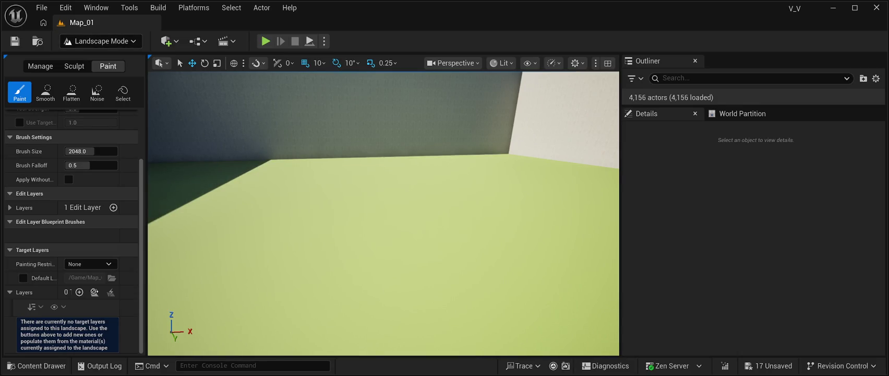
key("shift+3")
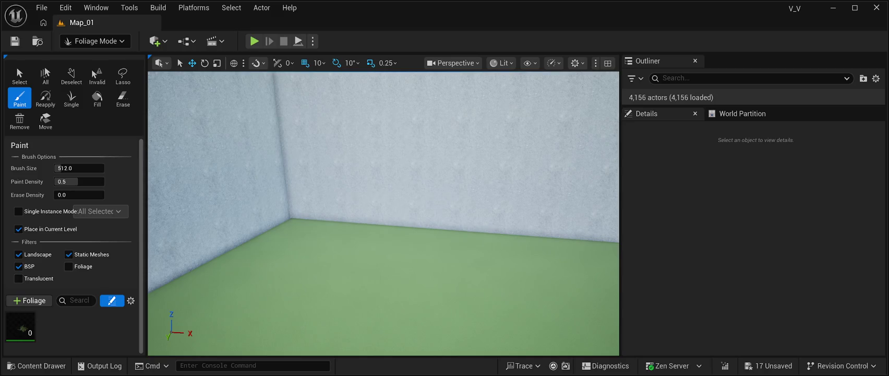
Enable foliage filtering and the grass foliage type, then paint 41 grass instances on the floor
left_click(69, 266)
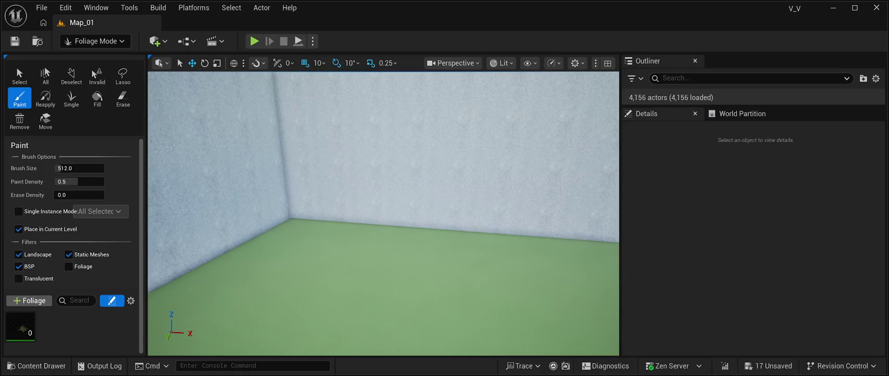
mouse_move(20, 327)
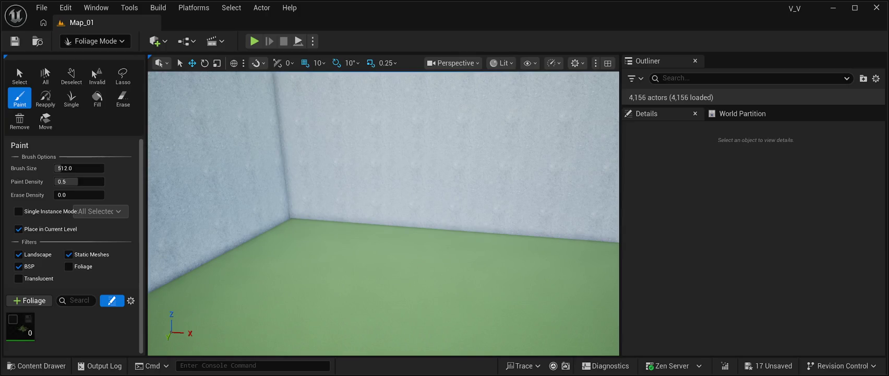
left_click(13, 319)
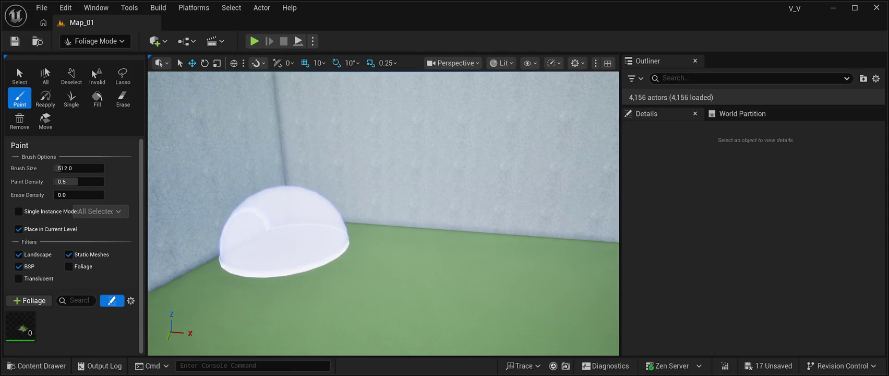
left_click(310, 243)
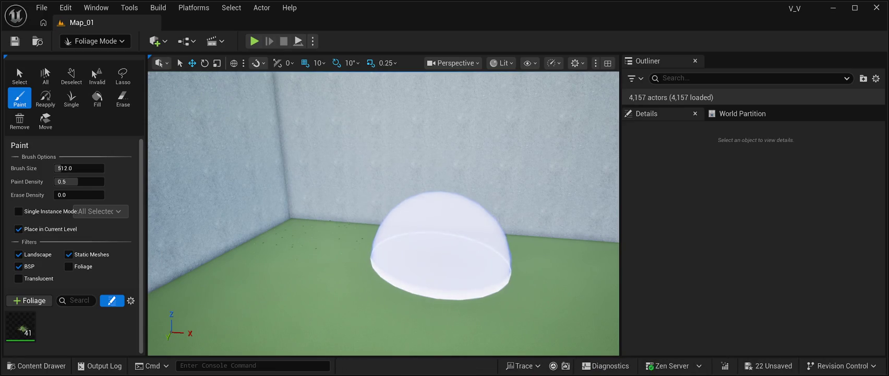
scroll(441, 248, "up", 3)
scroll(383, 214, "down", 3)
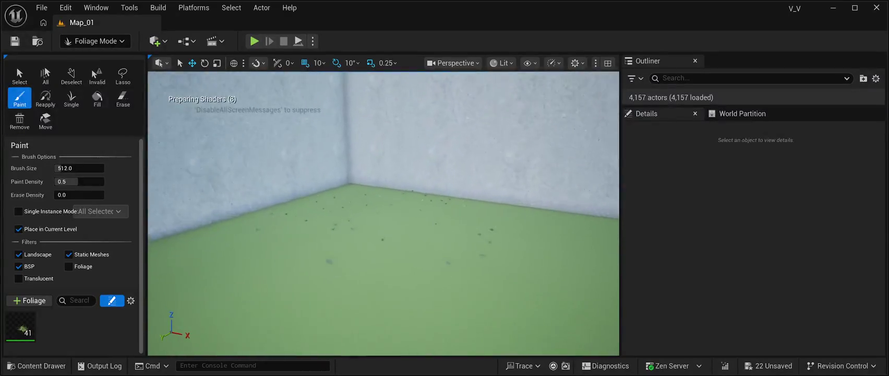
scroll(383, 214, "up", 2)
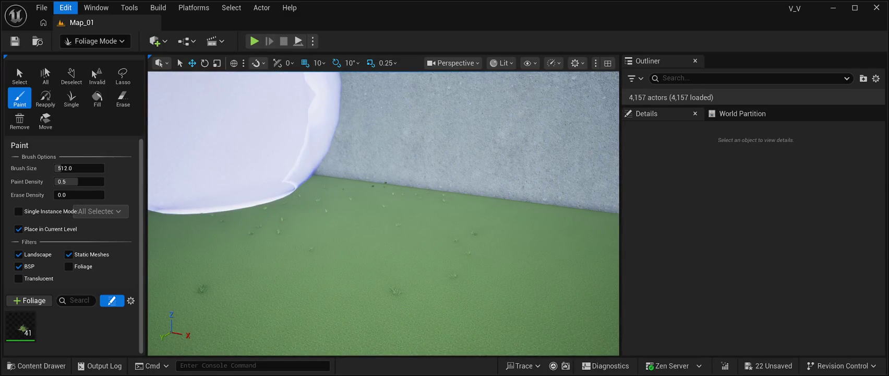
Undo the painted grass, save all changes, and repaint grass clumps on the floor
key("ctrl+z")
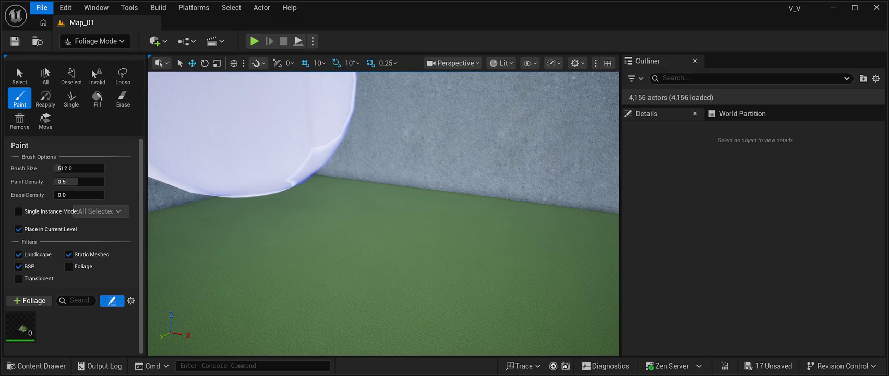
key("ctrl+s")
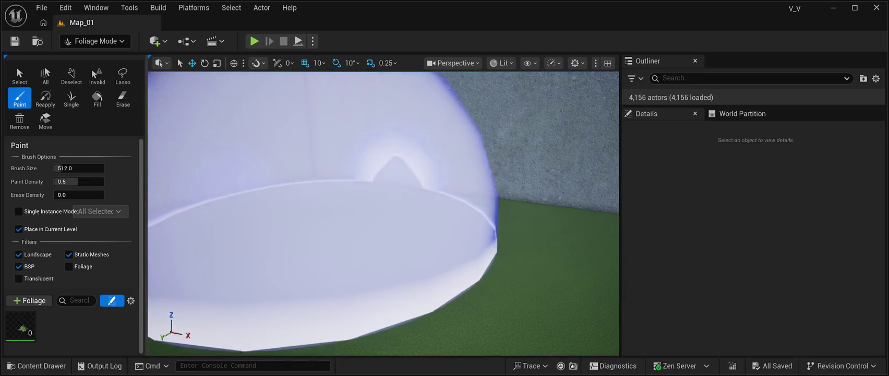
left_click(328, 250)
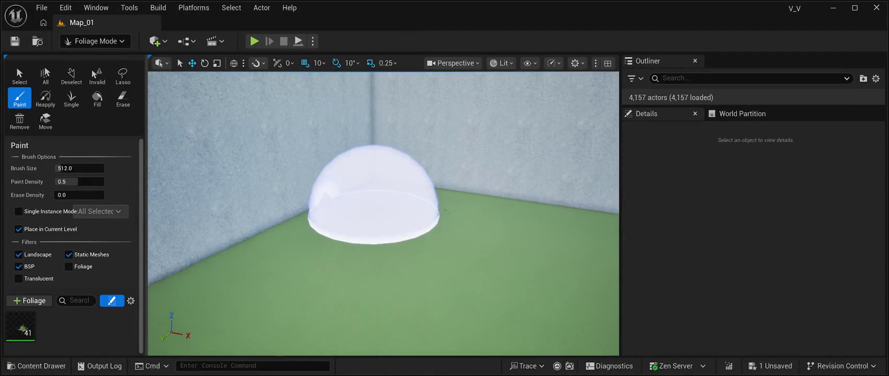
Fly around the floor to inspect the clumps, then paint more grass up to 82 instances
key("w")
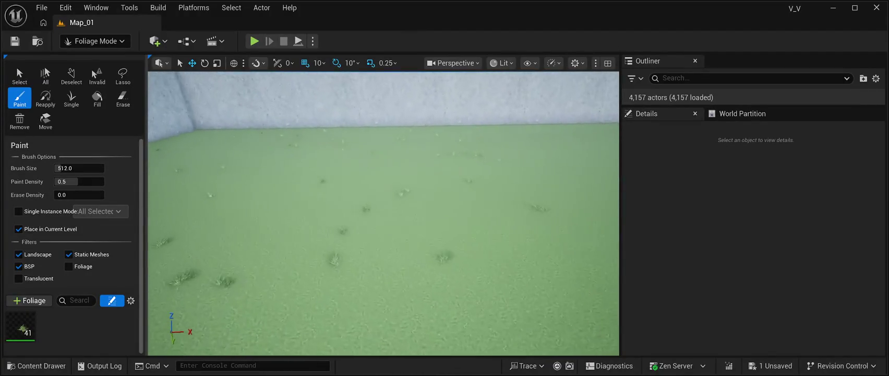
key("w")
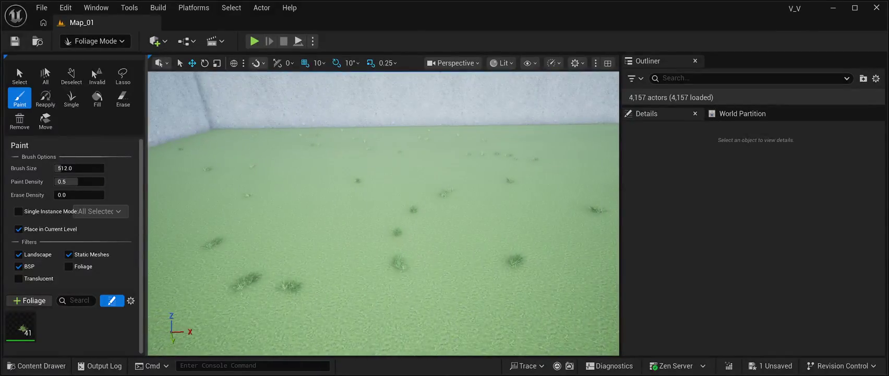
key("s")
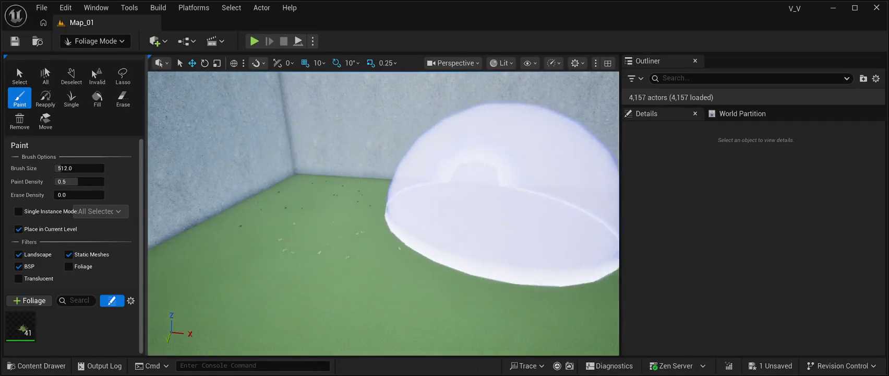
key("w")
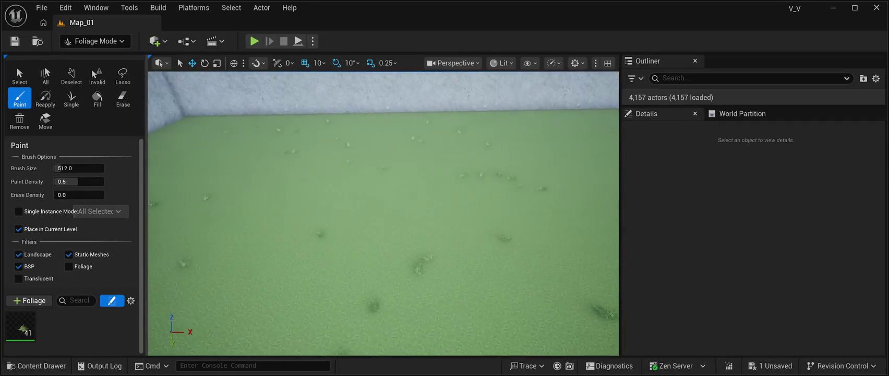
key("s")
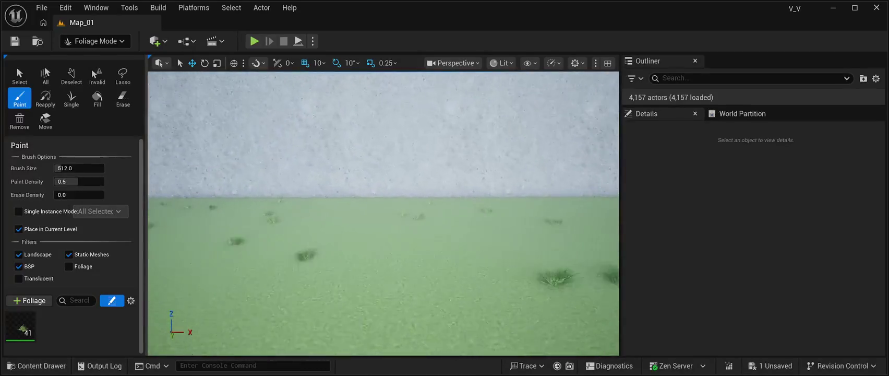
key("w")
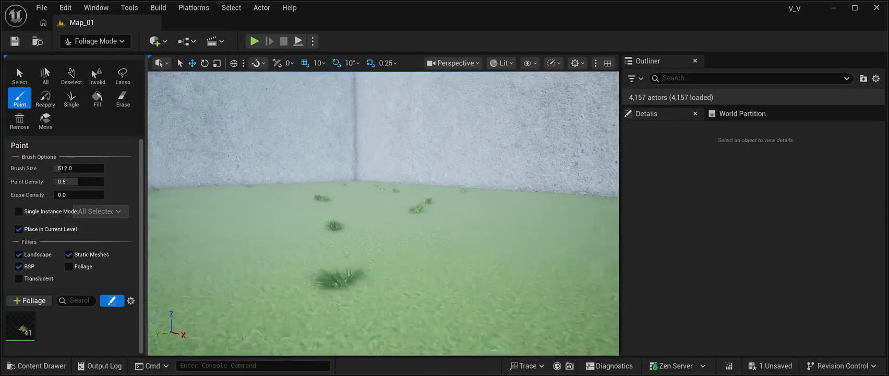
key("s")
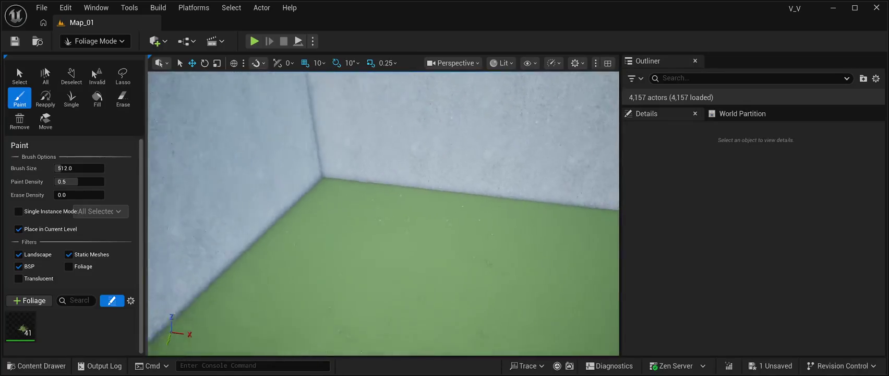
key("s")
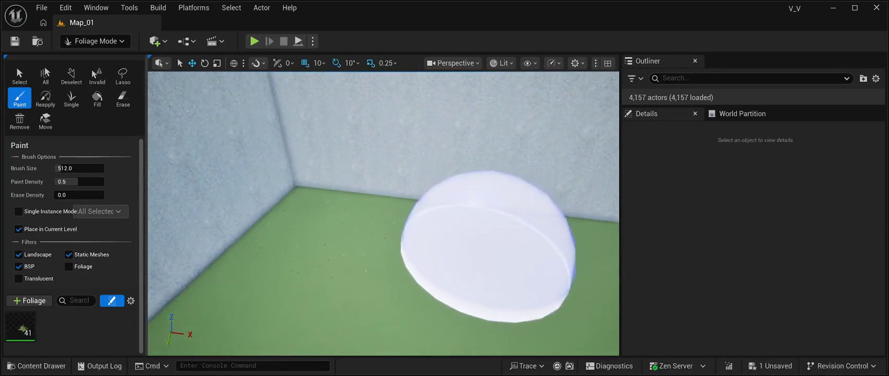
left_click(473, 241)
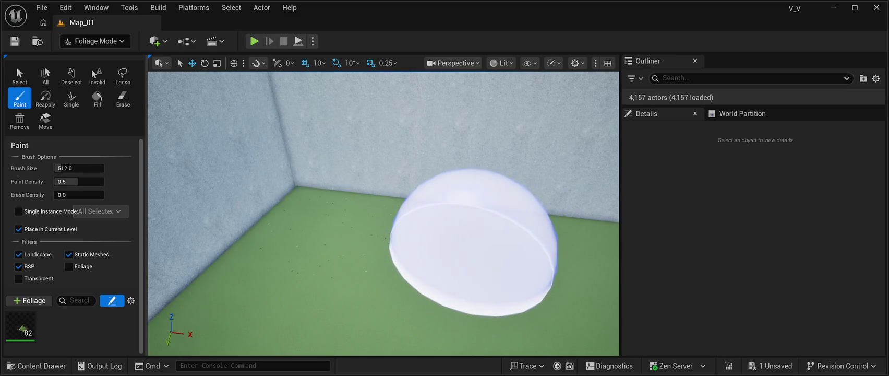
Paint grass across the floor to the right, bringing the count to 107 instances
mouse_move(501, 245)
left_mouse_down()
mouse_move(600, 243)
mouse_move(548, 245)
left_mouse_up()
key("w")
key("s")
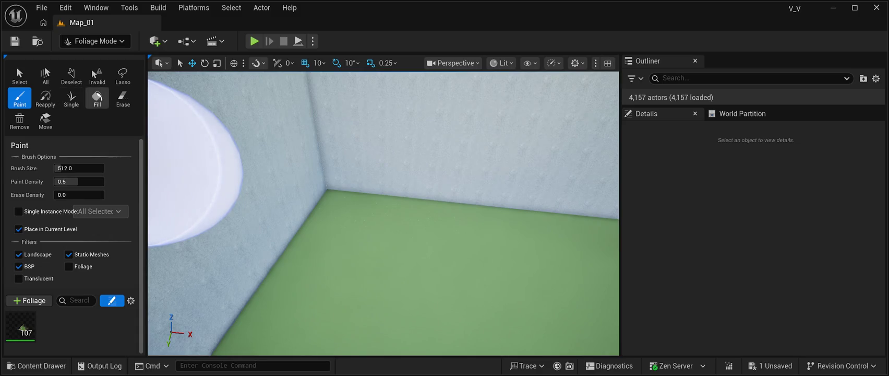
Switch the foliage tool from brush painting to Fill and move toward the wall corner
left_click(97, 99)
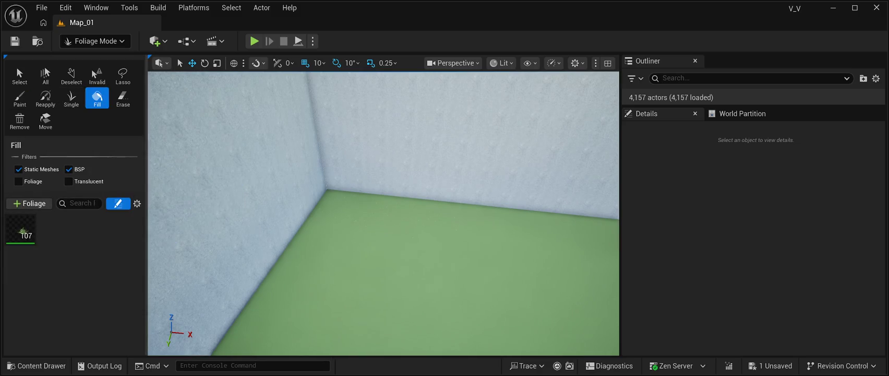
key("w")
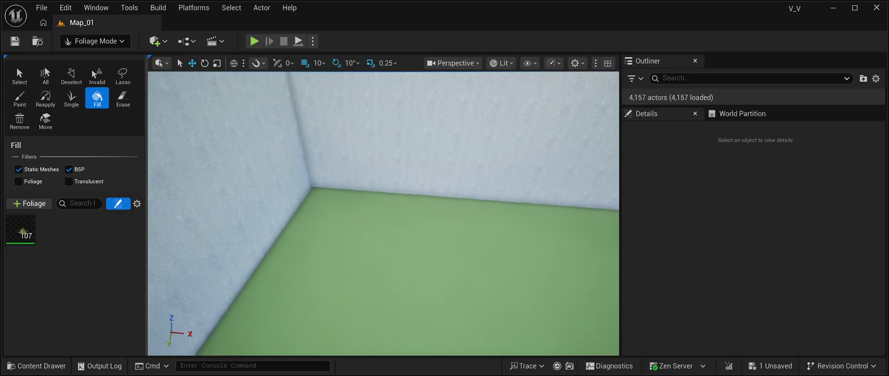
key("d")
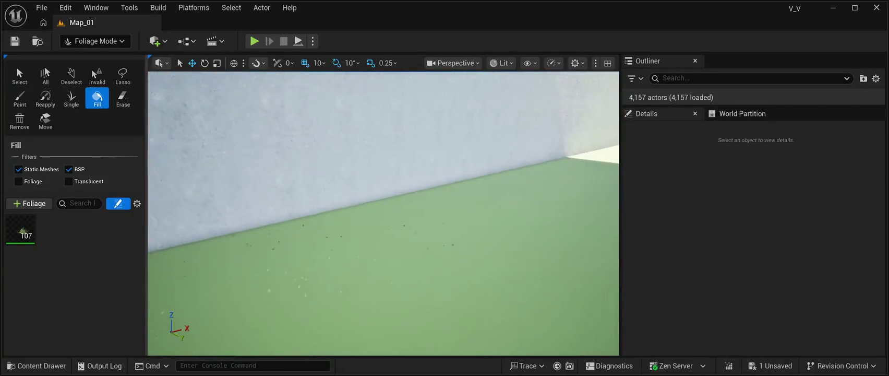
key("w")
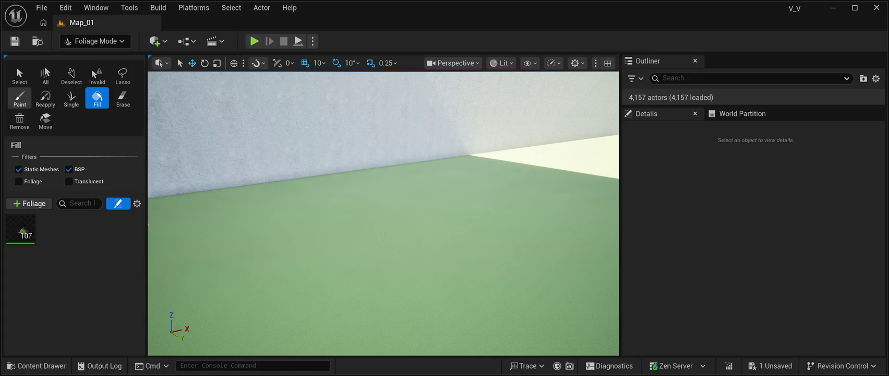
left_click(20, 97)
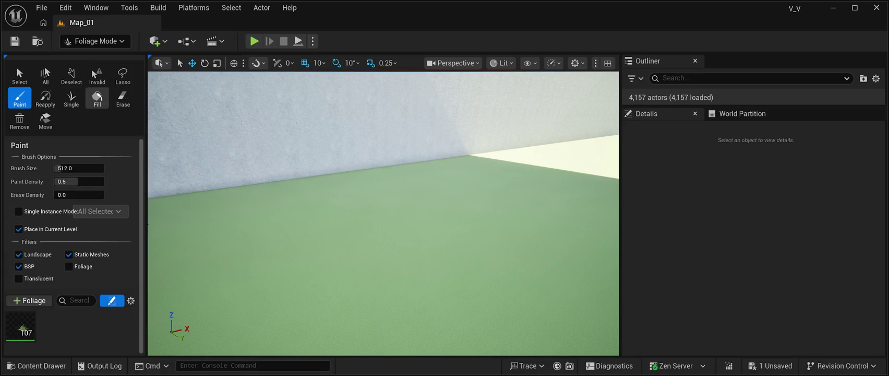
left_click(97, 97)
mouse_move(20, 230)
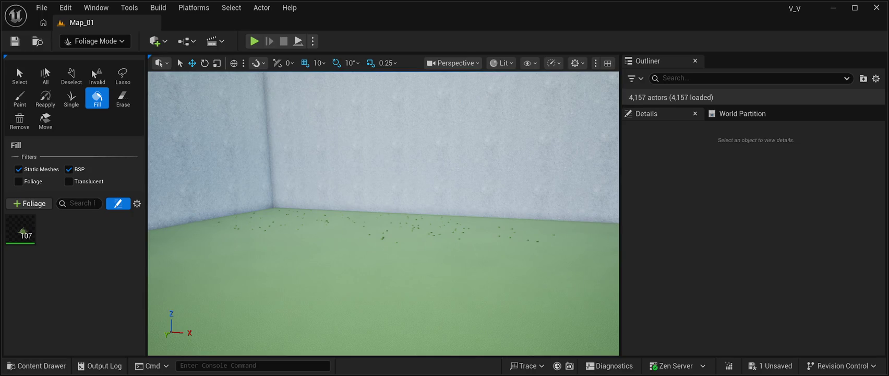
key("Delete")
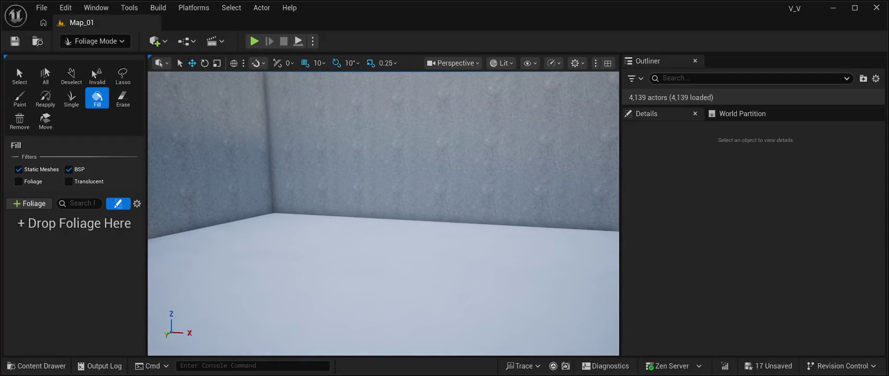
Fly the camera back for a wide view of the bare, foliage-free room
mouse_move(383, 214)
left_mouse_down()
mouse_move(383, 230)
mouse_move(365, 230)
mouse_move(428, 229)
mouse_move(418, 188)
mouse_move(397, 183)
mouse_move(472, 187)
mouse_move(444, 175)
mouse_move(469, 188)
left_mouse_up()
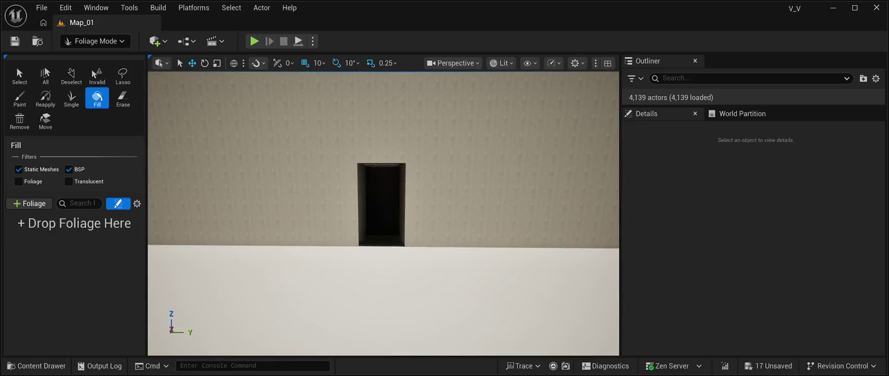
left_click(36, 365)
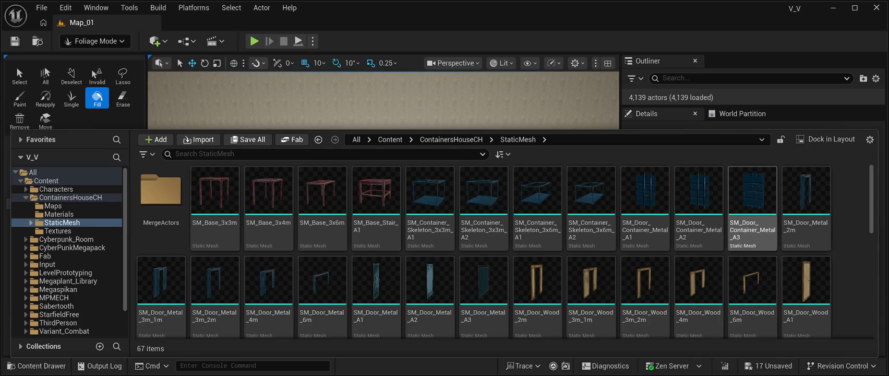
scroll(700, 251, "down", 1)
scroll(699, 251, "up", 1)
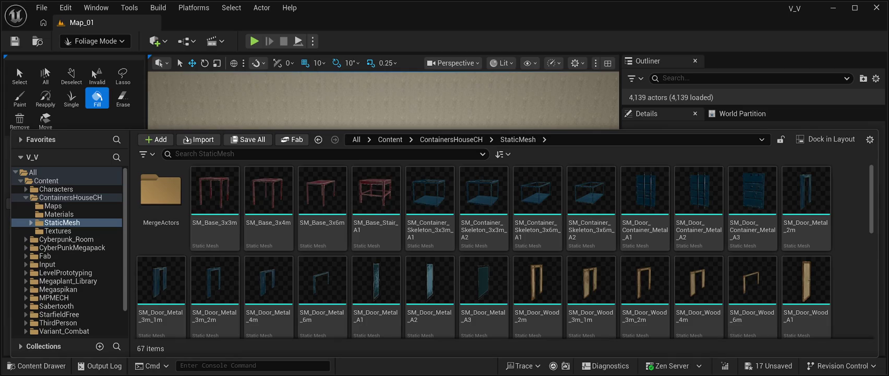
key("ctrl+space")
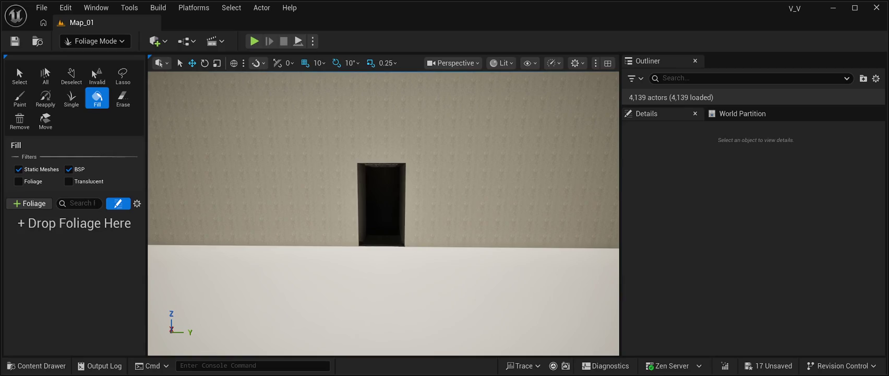
key("ctrl+space")
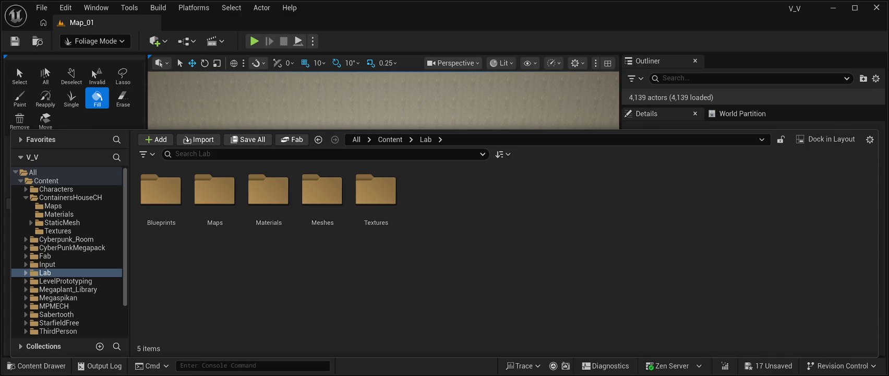
key("ctrl+space")
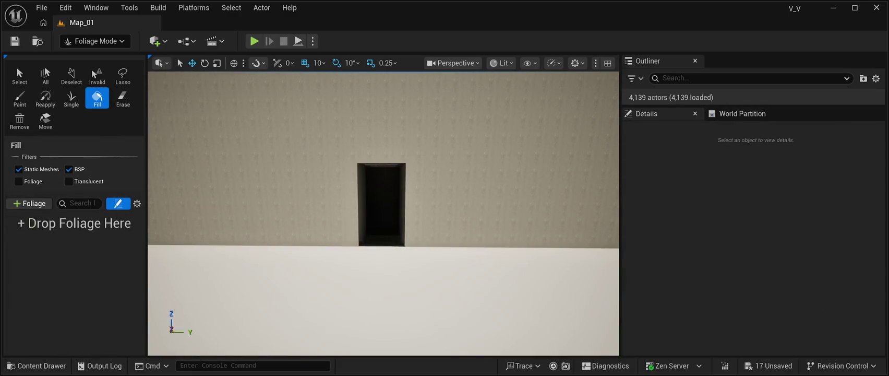
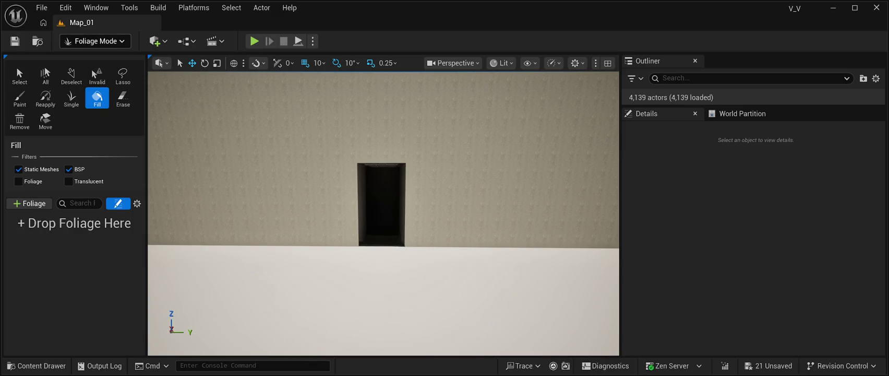
Switch to Landscape Mode (Shift+2) to show the 63×63-quad, 505×505 new landscape preview
key("shift+2")
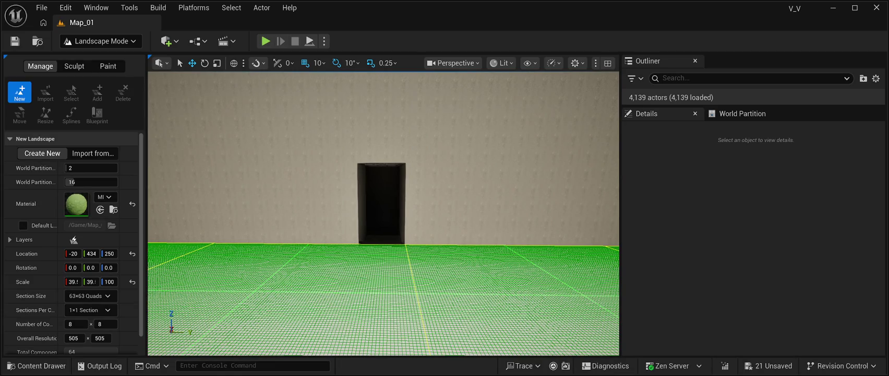
Browse Fab > Megascans > Surfaces > Marble_Checkered_Floor to sescnen_tier_1 Materials and assign MI_sescnen as the landscape material
left_click(37, 365)
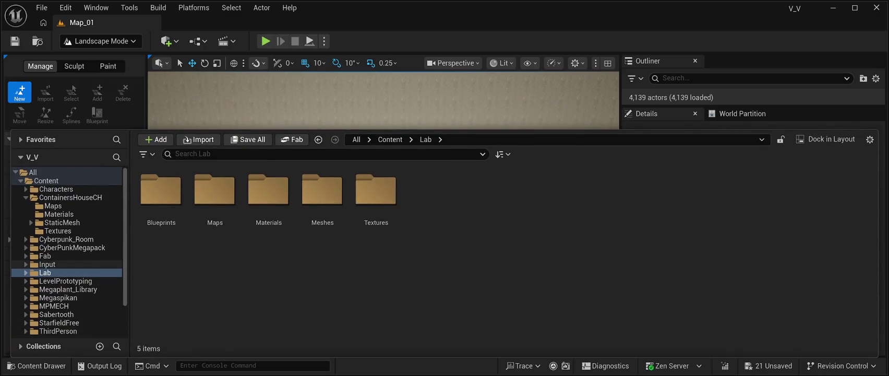
left_click(25, 256)
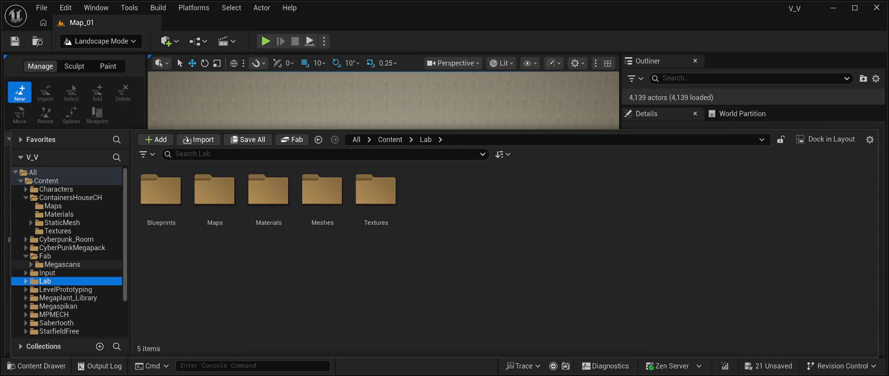
left_click(62, 264)
double_click(215, 191)
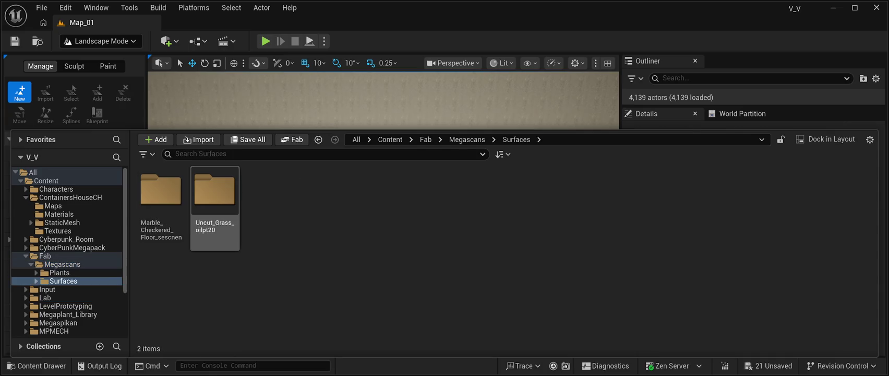
double_click(161, 190)
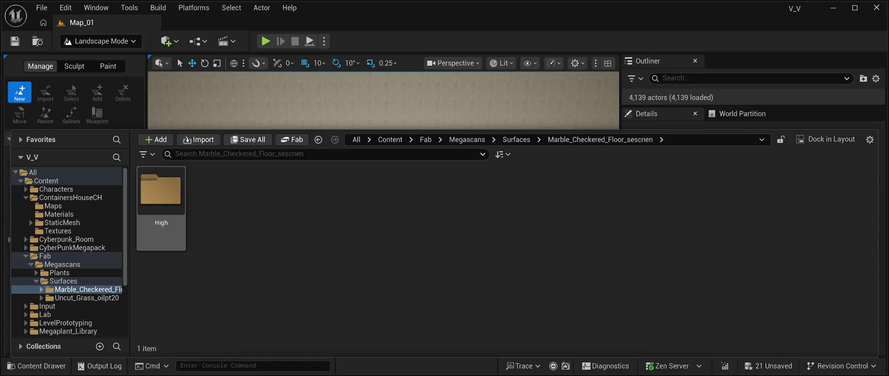
double_click(161, 190)
left_click(161, 191)
double_click(160, 191)
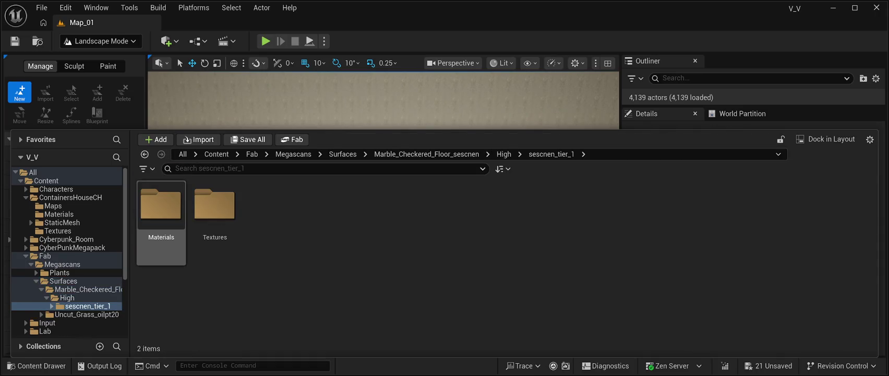
double_click(215, 203)
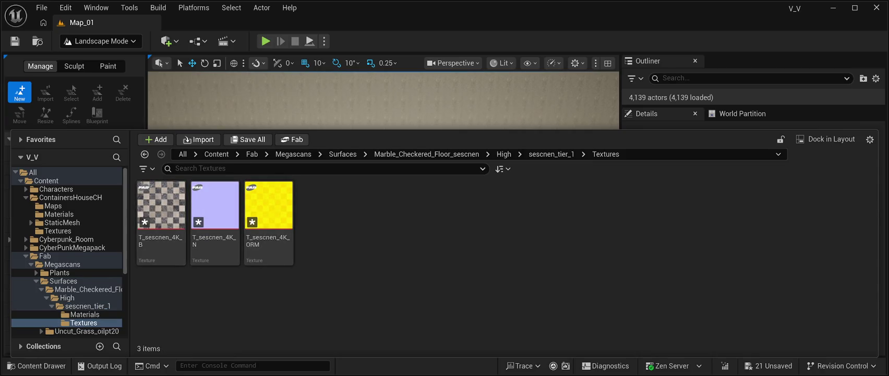
key("alt+Left")
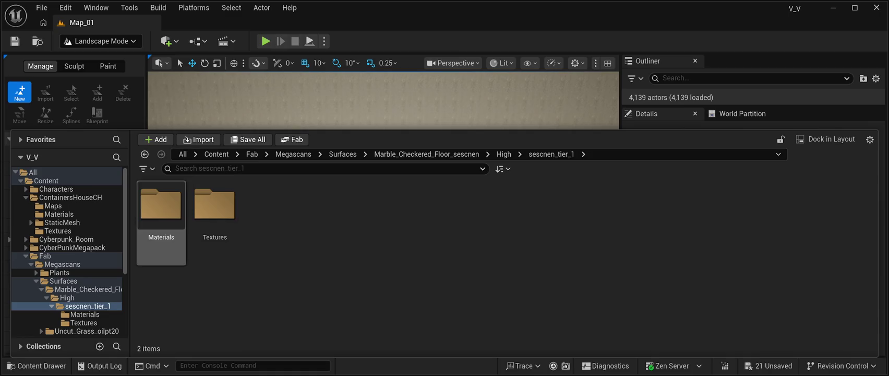
double_click(161, 204)
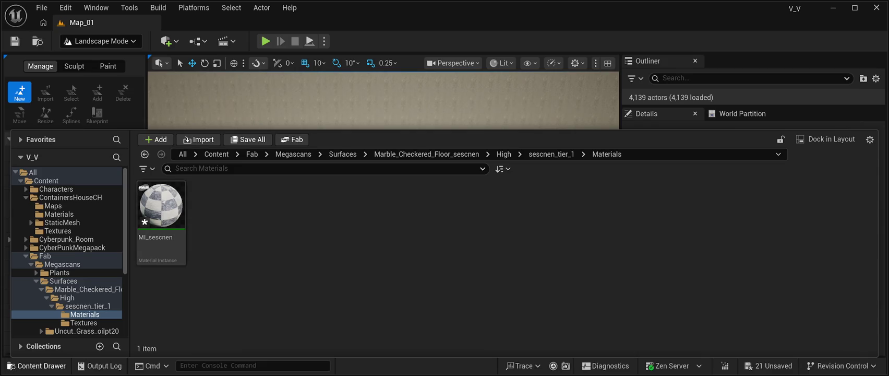
key("ctrl+space")
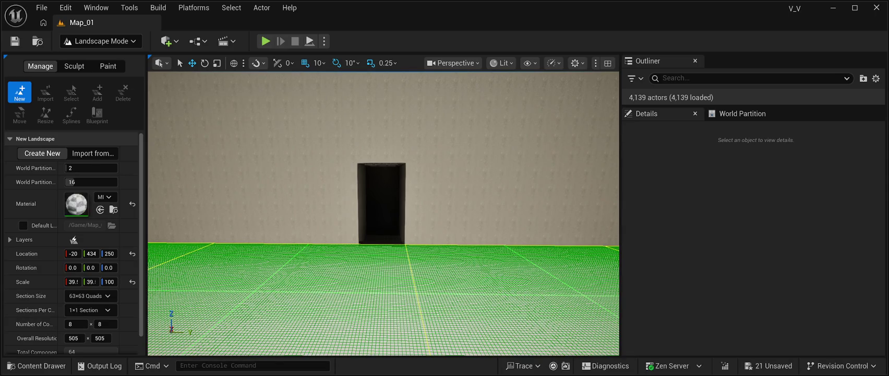
scroll(77, 243, "down", 1)
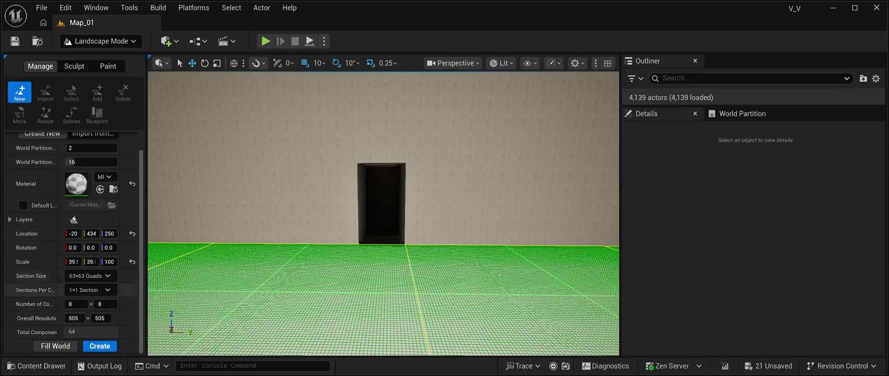
left_click(100, 346)
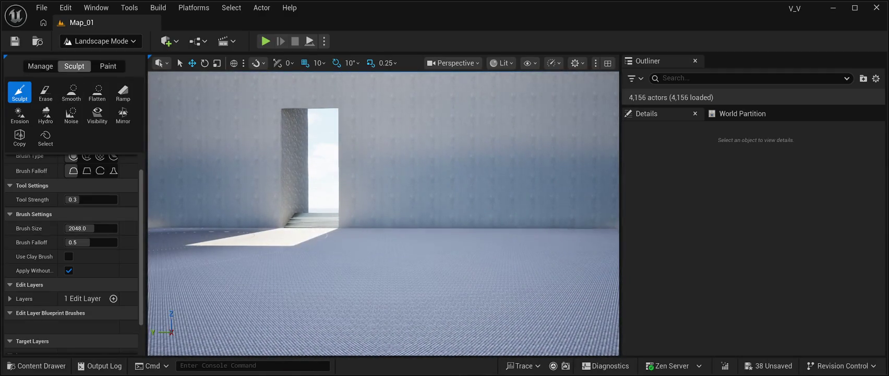
scroll(71, 250, "down", 1)
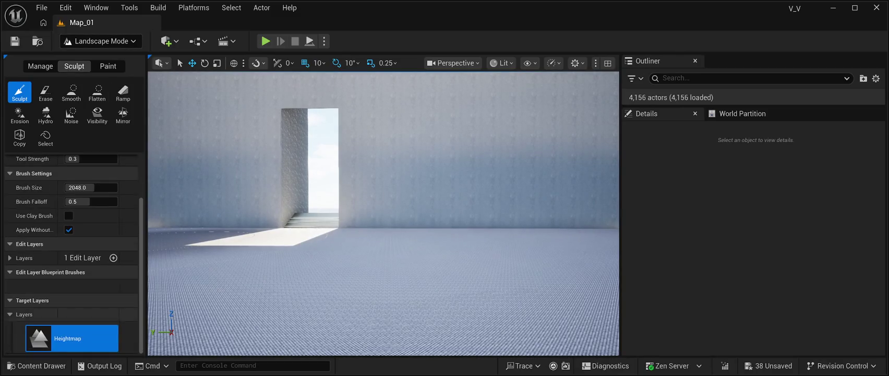
scroll(72, 251, "up", 3)
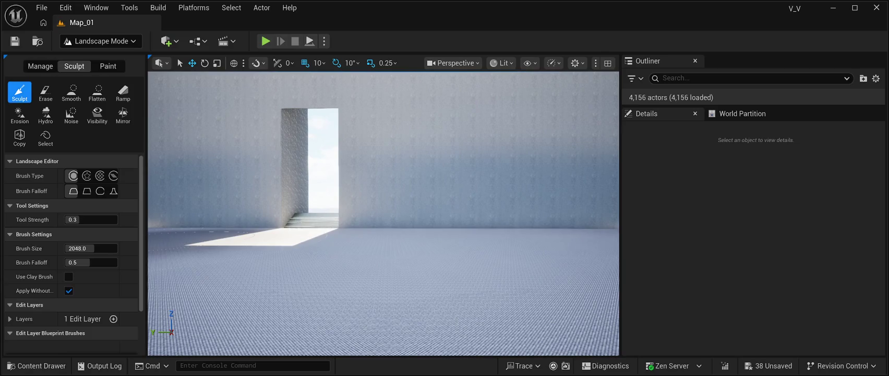
scroll(72, 251, "down", 2)
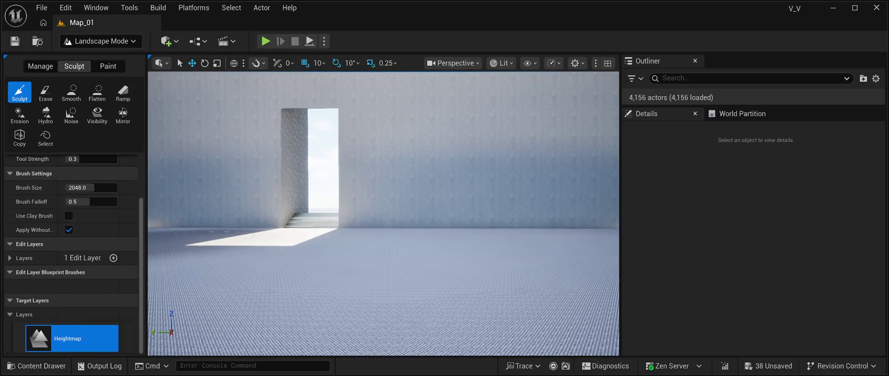
scroll(72, 250, "up", 2)
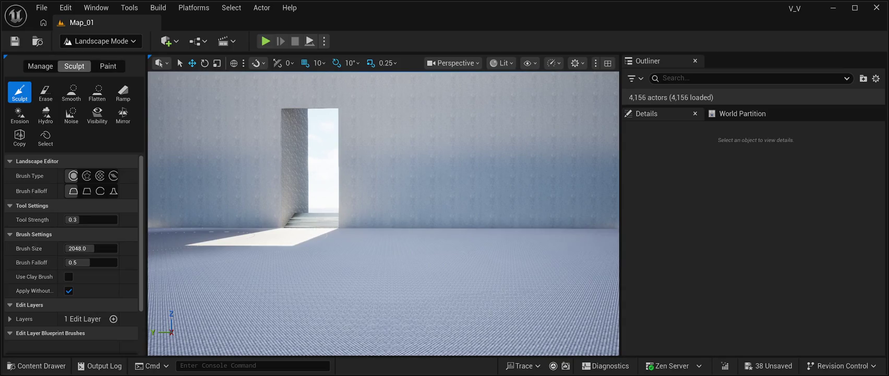
left_click(66, 7)
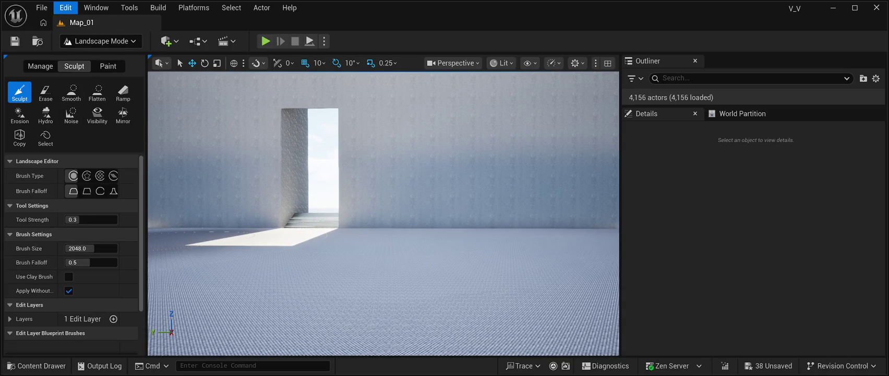
key("ctrl+z")
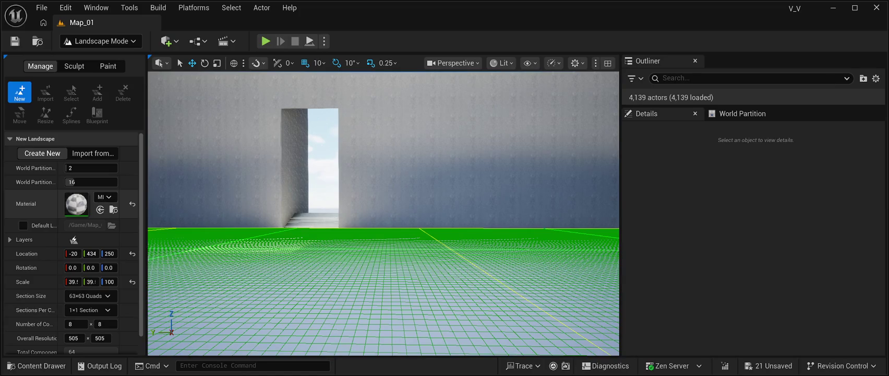
left_click(91, 182)
key("Return")
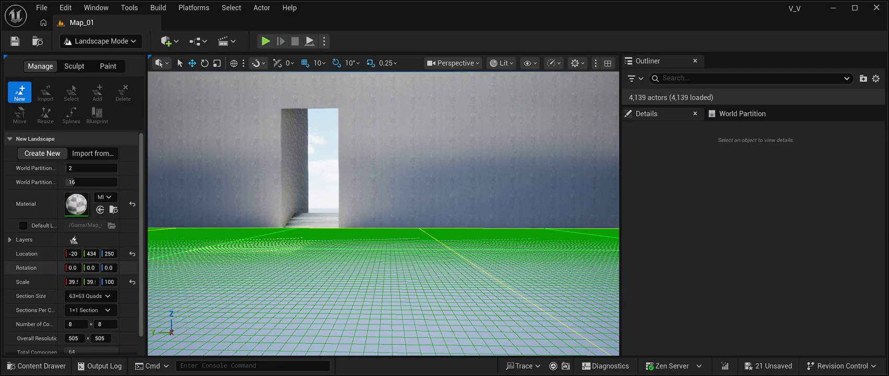
scroll(31, 292, "down", 1)
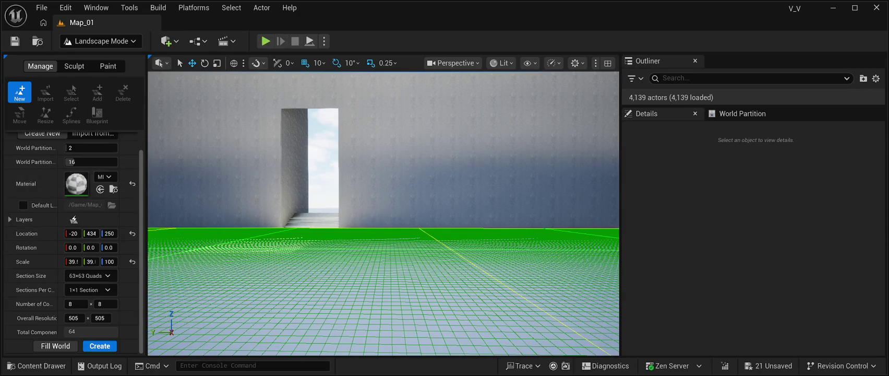
In Selection Mode, give the floor Plane's Element 0 the MI_sescnen marble material
key("shift+1")
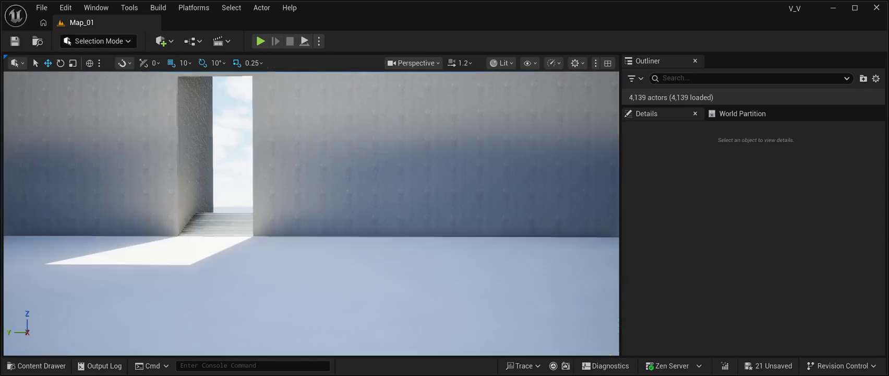
left_click(313, 209)
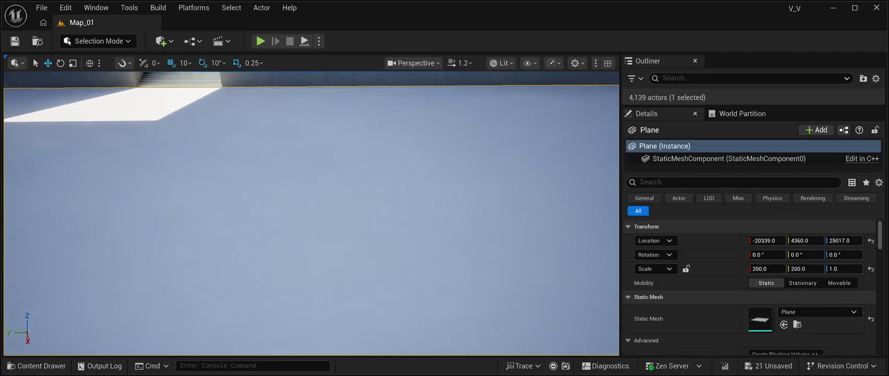
scroll(752, 261, "down", 3)
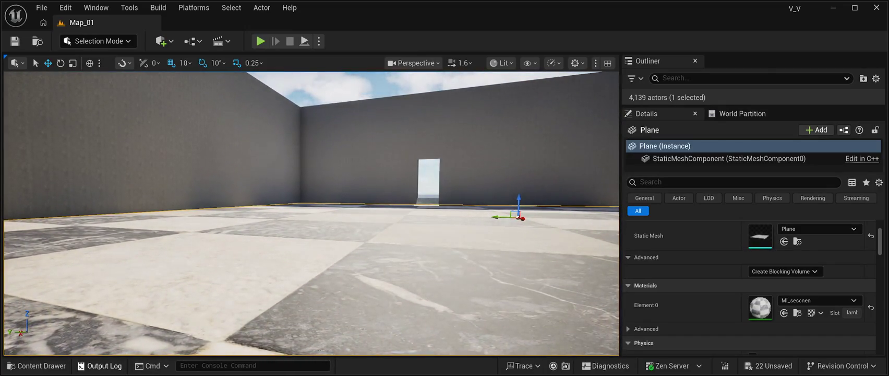
left_click(37, 365)
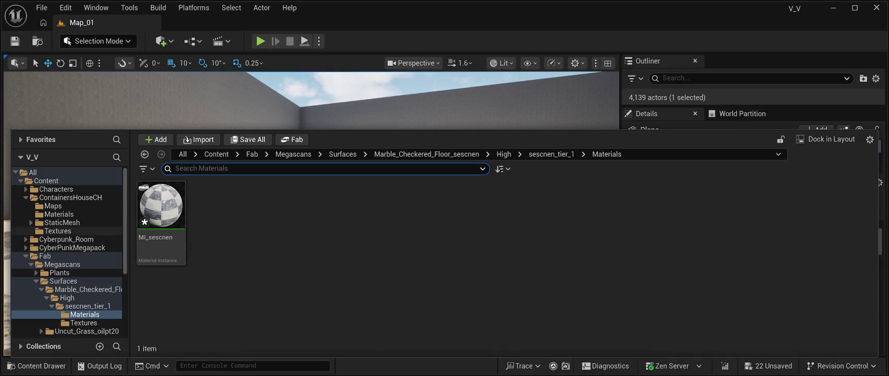
Drag BP_TestTubeHolder from Lab > Blueprints onto the marble floor of the room
left_click(45, 255, "ctrl")
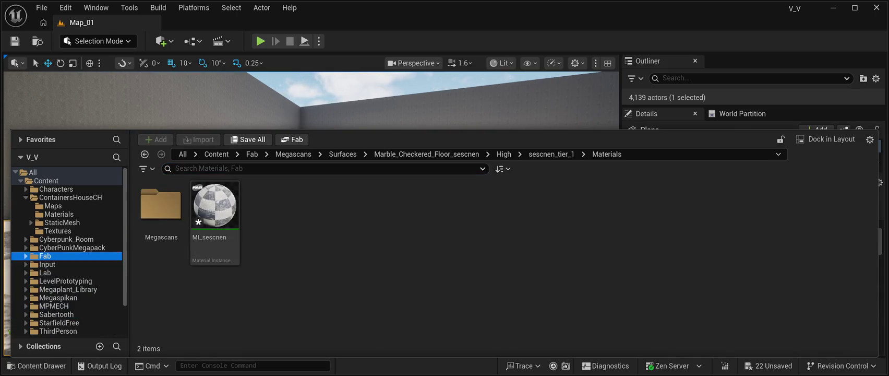
left_click(26, 272)
left_click(60, 281)
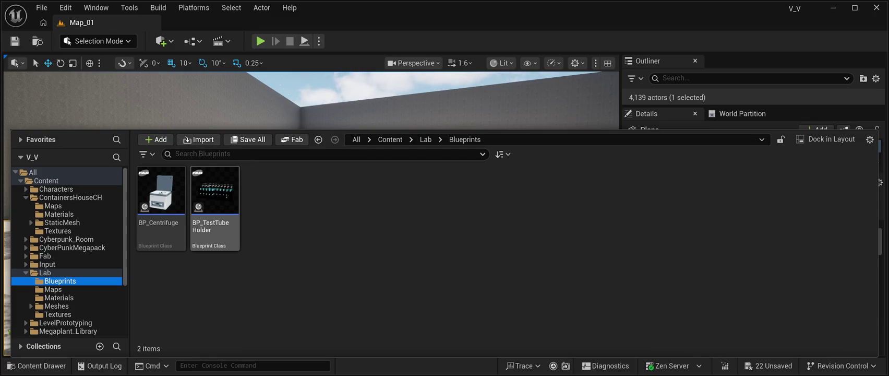
left_click(215, 209)
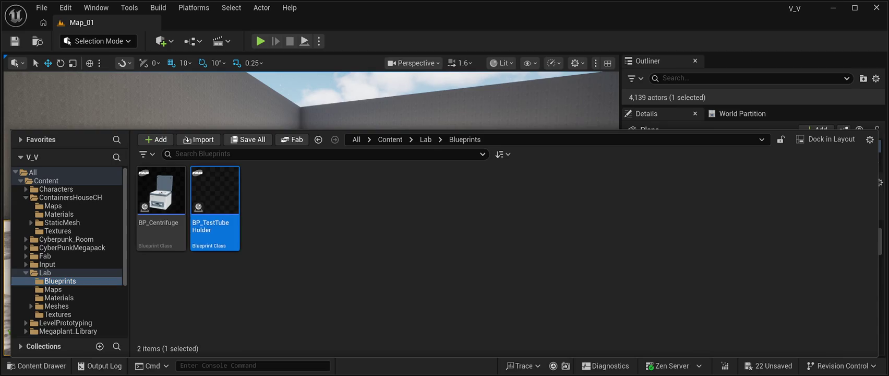
key("ctrl+space")
mouse_move(215, 209)
left_mouse_down()
mouse_move(309, 226)
mouse_move(311, 190)
left_mouse_up()
Inspect the TestTubeHolder component's mesh and material, then reselect the whole test tube holder actor
key("w")
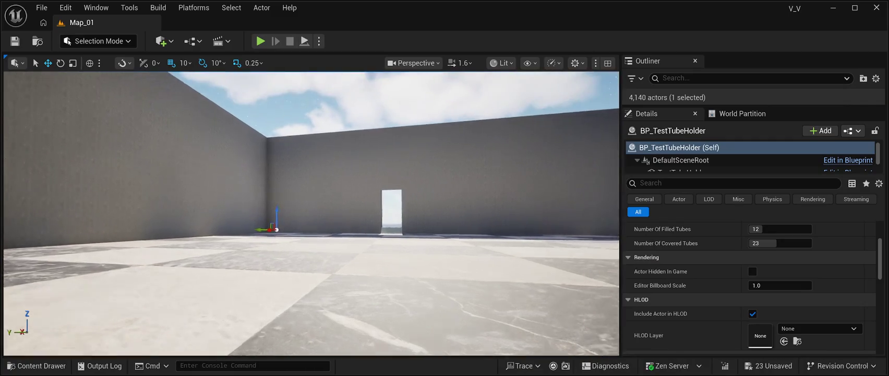
key("s")
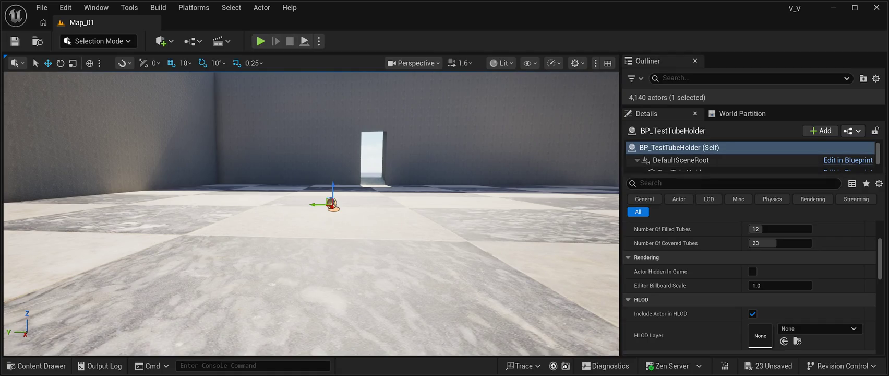
scroll(752, 157, "down", 1)
scroll(751, 156, "down", 2)
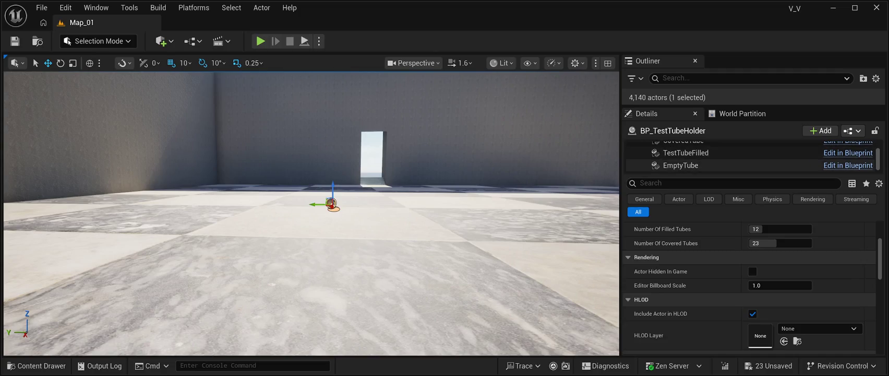
scroll(752, 155, "up", 3)
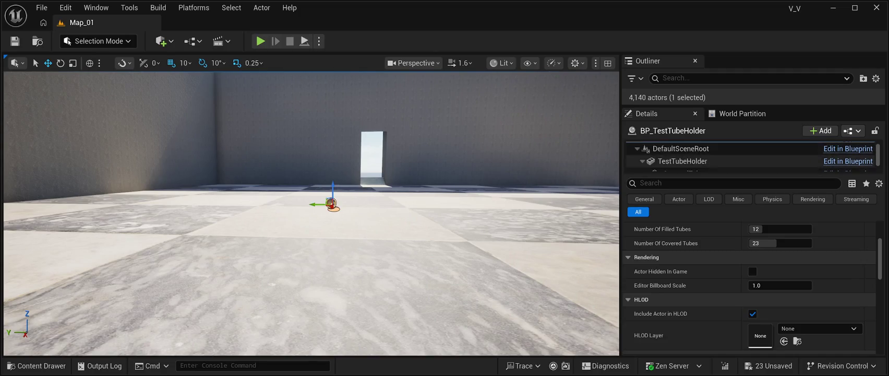
left_click(683, 161)
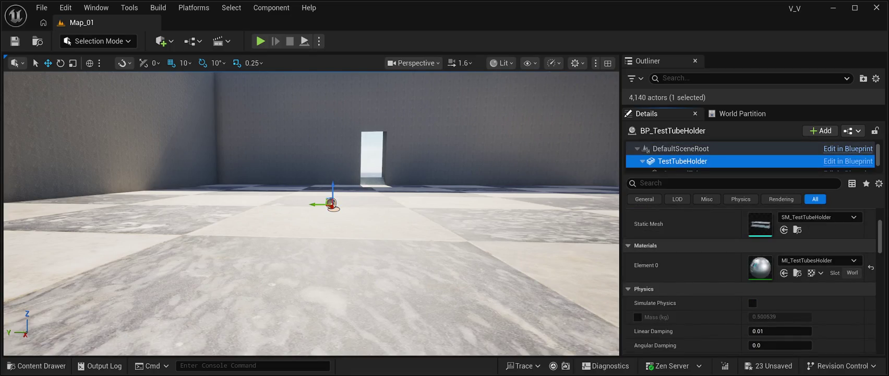
mouse_move(311, 214)
left_mouse_down()
mouse_move(251, 208)
mouse_move(313, 206)
mouse_move(282, 193)
mouse_move(376, 201)
mouse_move(368, 203)
left_mouse_up()
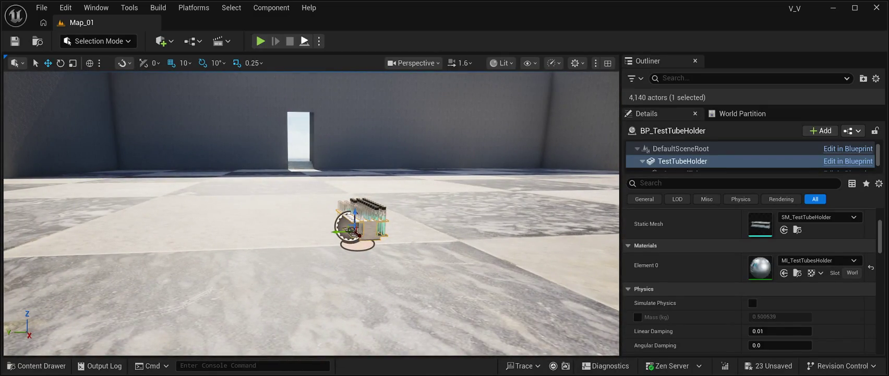
left_click(304, 40)
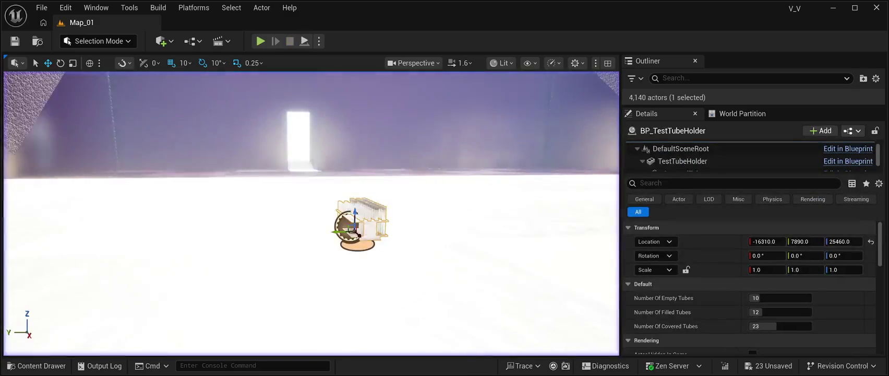
mouse_move(360, 209)
left_mouse_down()
mouse_move(397, 212)
mouse_move(371, 214)
left_mouse_up()
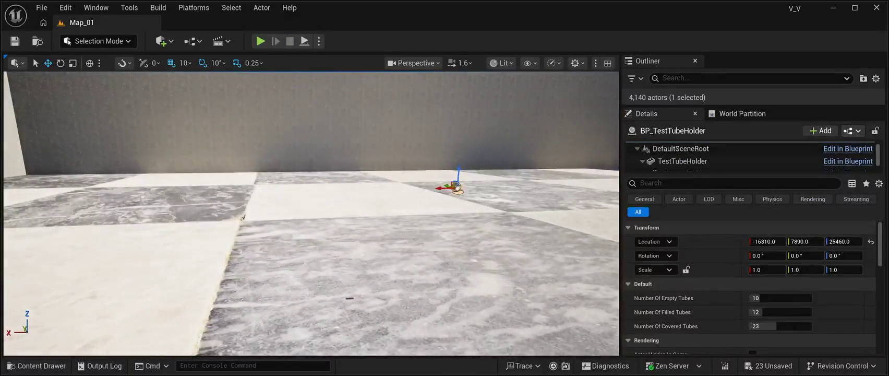
key("ctrl+b")
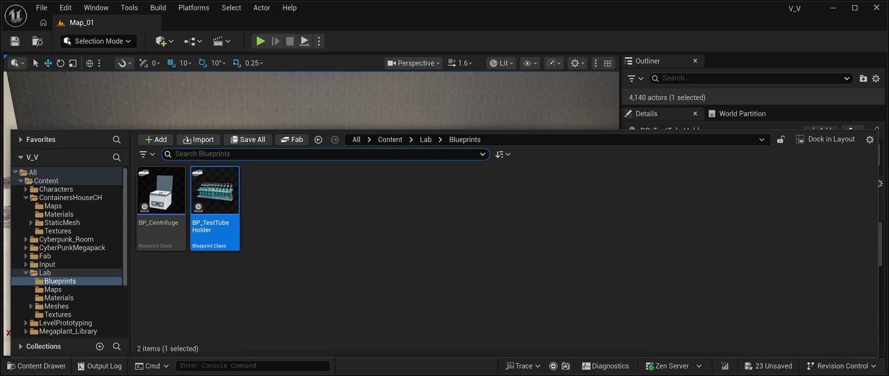
Browse Lab Materials and Meshes, open the Enviroment folder, and drag SM_Enviroment toward the level
left_click(58, 297)
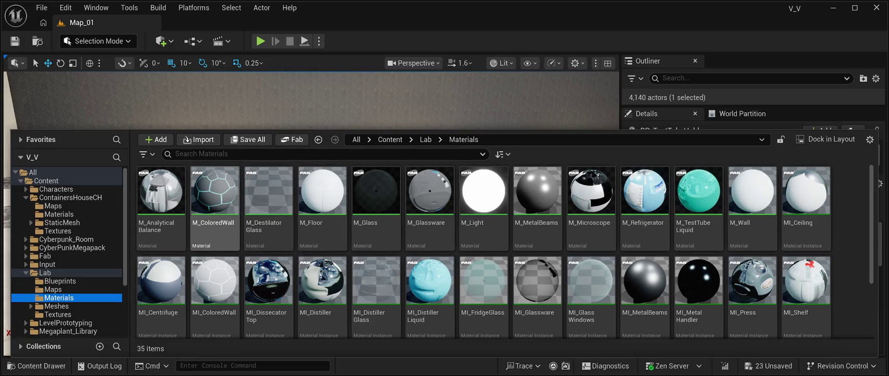
scroll(214, 292, "down", 2)
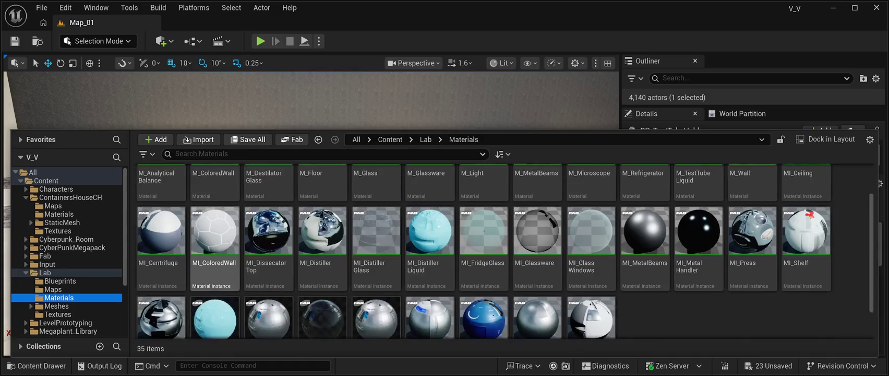
scroll(215, 292, "up", 2)
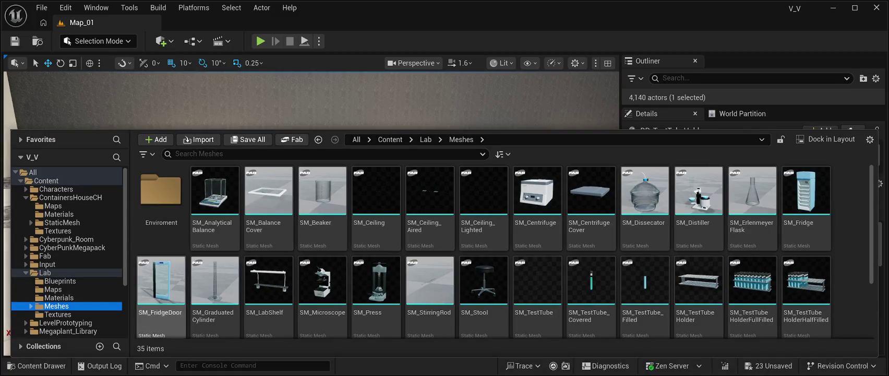
scroll(644, 292, "down", 2)
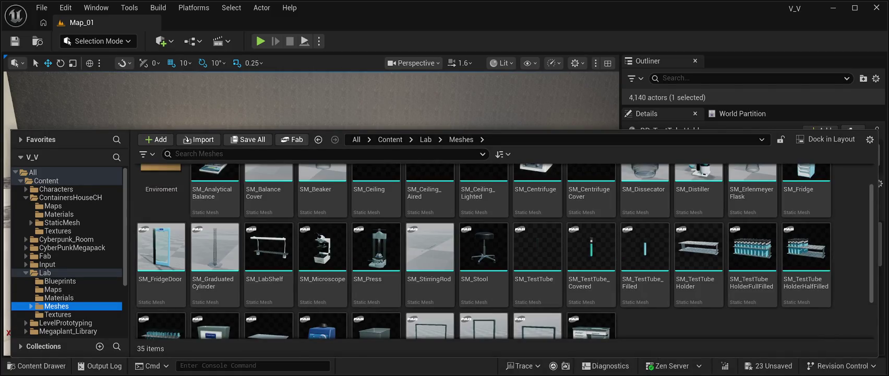
scroll(504, 251, "down", 3)
scroll(216, 292, "up", 5)
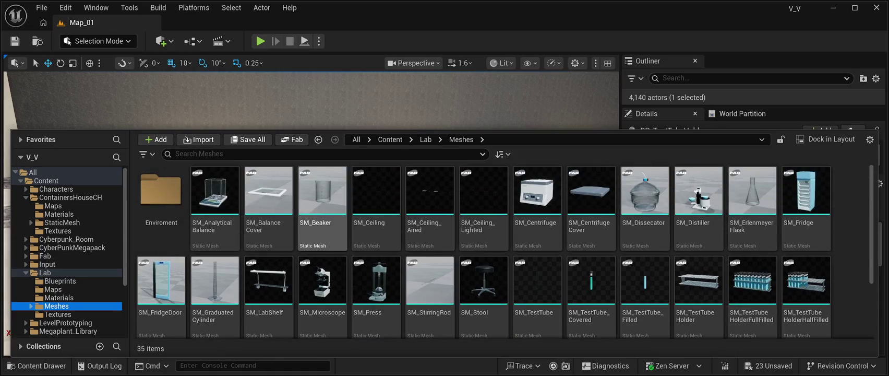
double_click(161, 186)
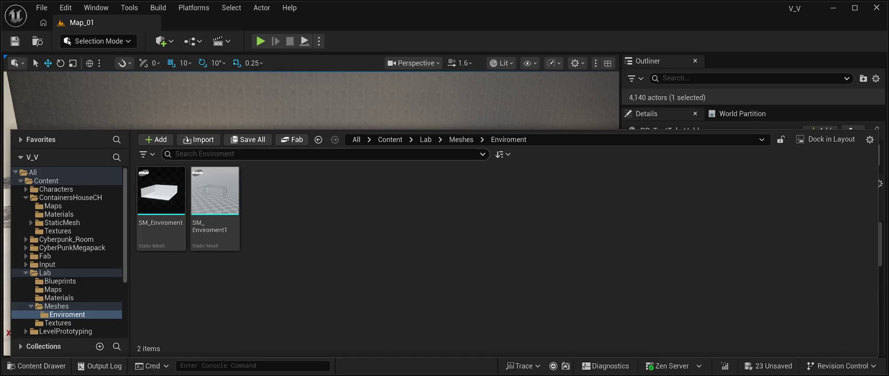
mouse_move(161, 190)
left_mouse_down()
mouse_move(208, 130)
mouse_move(313, 99)
left_mouse_up()
Drop the SM_Enviroment room mesh onto the floor and frame it in view
mouse_move(449, 131)
left_mouse_down()
mouse_move(469, 167)
mouse_move(543, 189)
left_mouse_up()
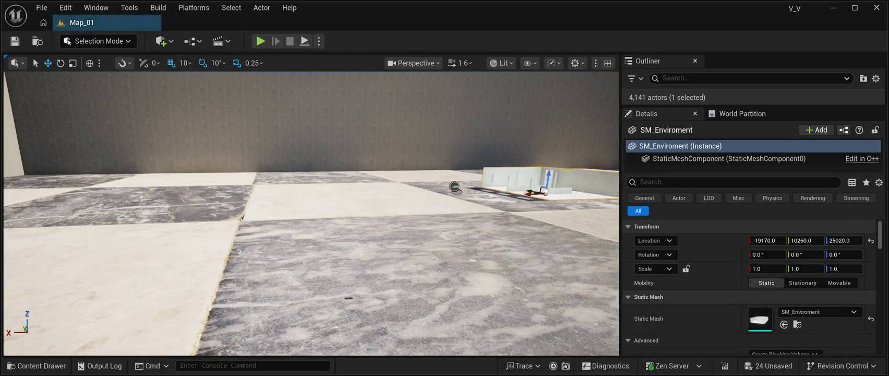
key("f")
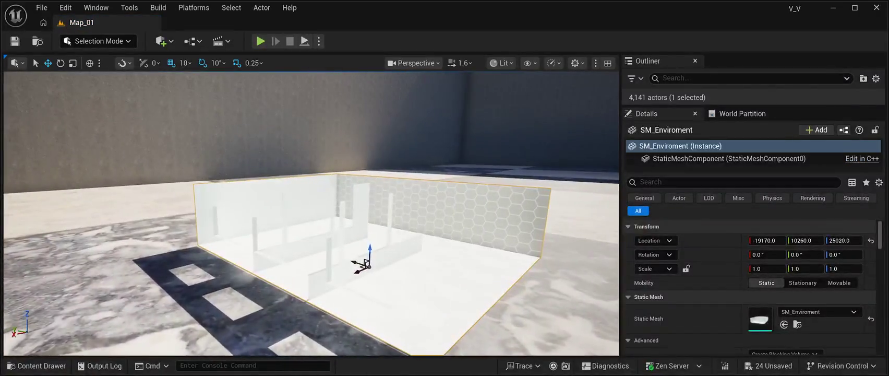
mouse_move(311, 214)
left_mouse_down()
mouse_move(339, 199)
mouse_move(313, 214)
left_mouse_up()
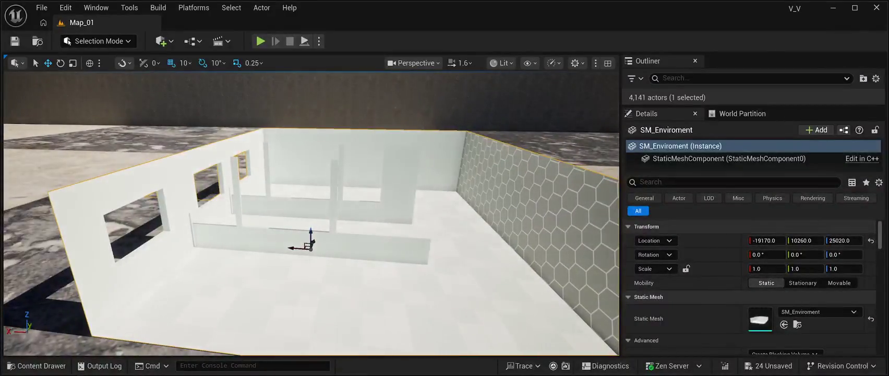
left_click_drag(311, 240, 319, 277)
mouse_move(319, 172)
left_mouse_down()
mouse_move(308, 205)
mouse_move(240, 269)
left_mouse_up()
mouse_move(311, 214)
left_mouse_down()
mouse_move(261, 173)
mouse_move(240, 173)
left_mouse_up()
mouse_move(308, 174)
left_mouse_down()
mouse_move(271, 193)
mouse_move(228, 198)
mouse_move(374, 203)
left_mouse_up()
Delete the BP_TestTubeHolder actor from the level
left_click(376, 204)
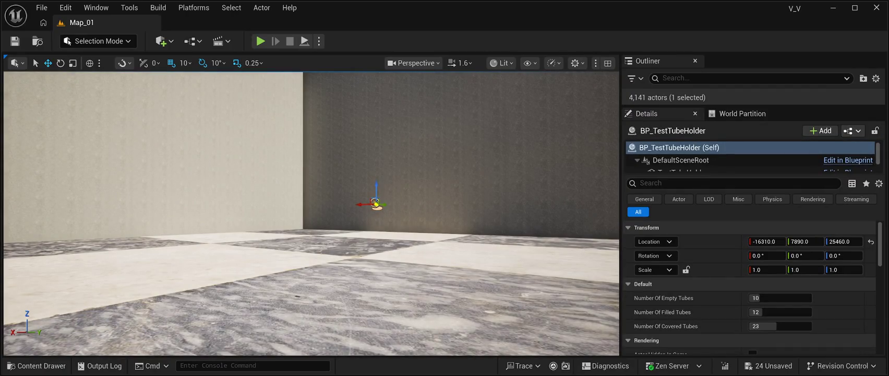
key("Delete")
mouse_move(375, 204)
left_mouse_down()
mouse_move(365, 198)
mouse_move(365, 178)
mouse_move(360, 245)
left_mouse_up()
Reselect the SM_Enviroment room mesh after briefly selecting the floor Plane and wall block Cube1461
left_click(350, 267)
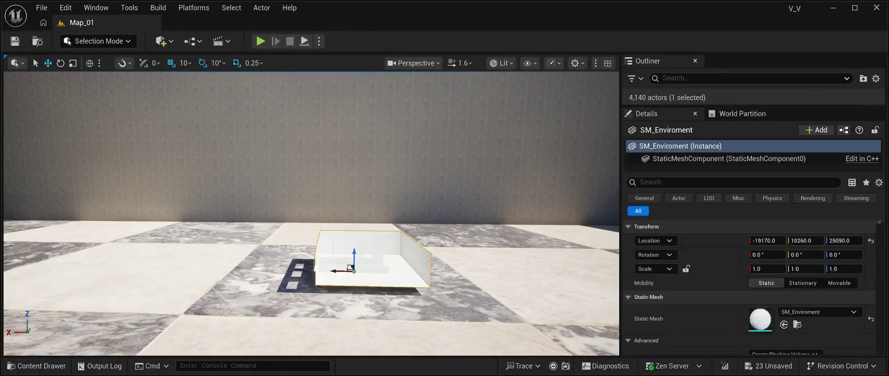
left_click(758, 268)
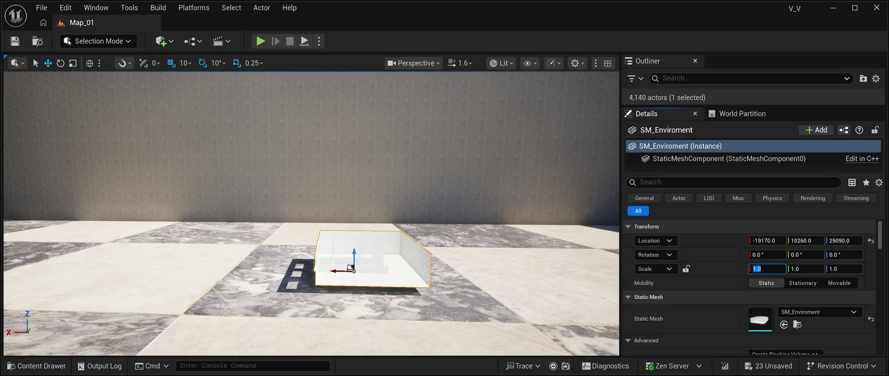
left_click(209, 314)
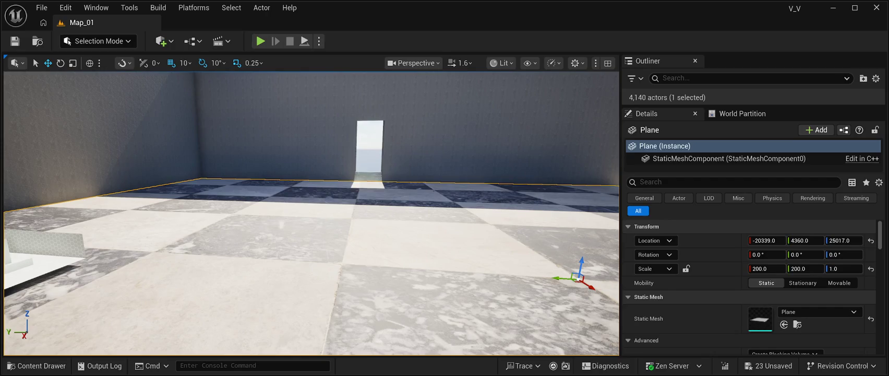
left_click(116, 170)
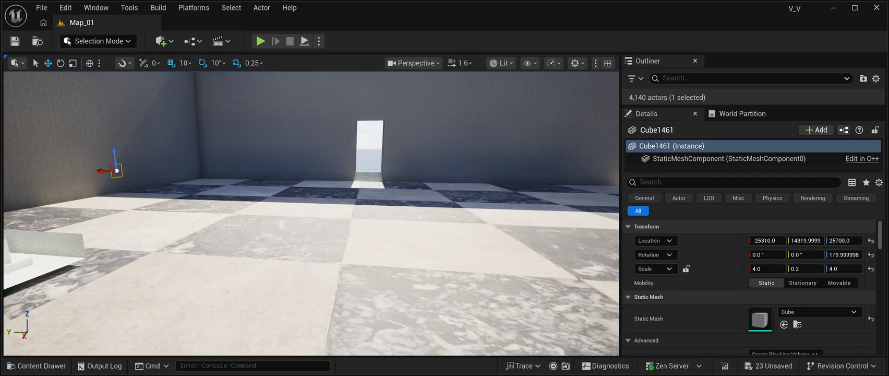
key("ctrl+z")
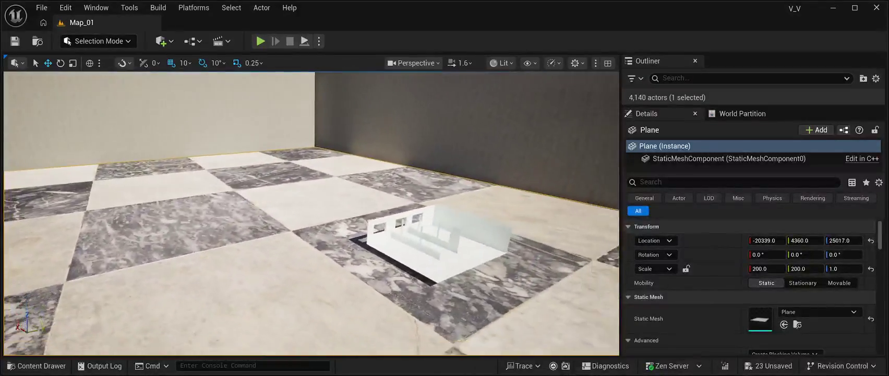
left_click(366, 229)
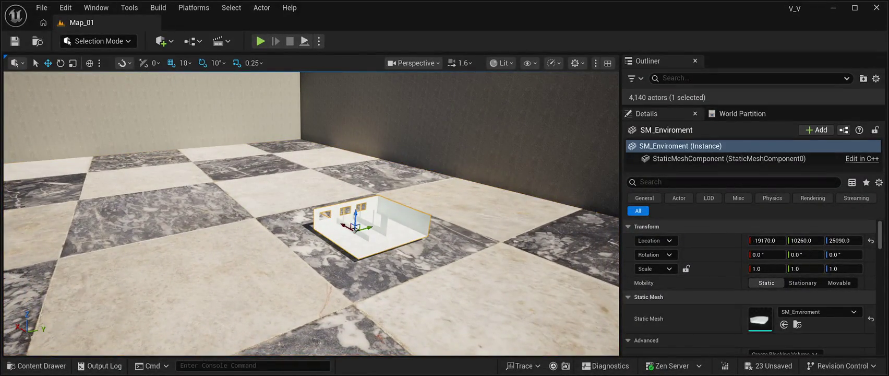
Set SM_Enviroment's Scale X, Y and Z each to 200.0
left_click(762, 268)
type("200.0")
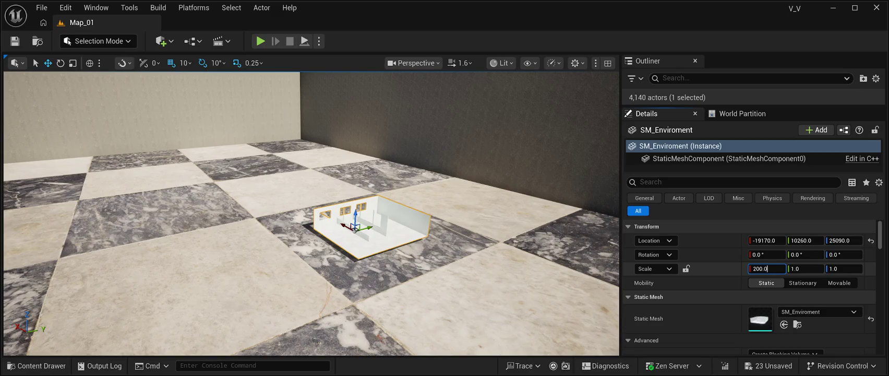
key("Tab")
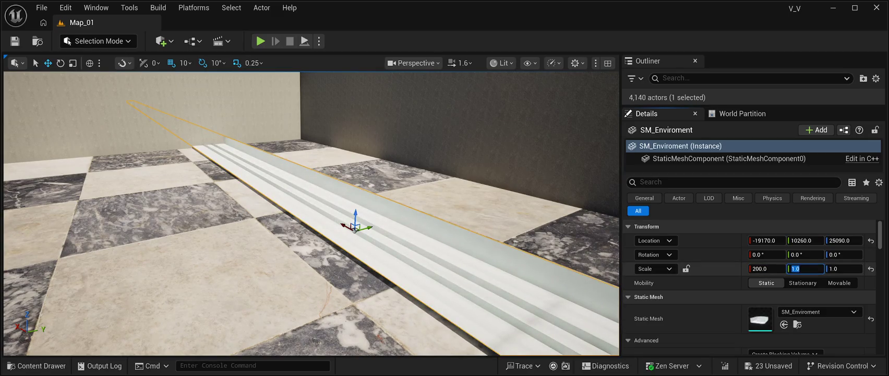
type("200.0")
key("Tab")
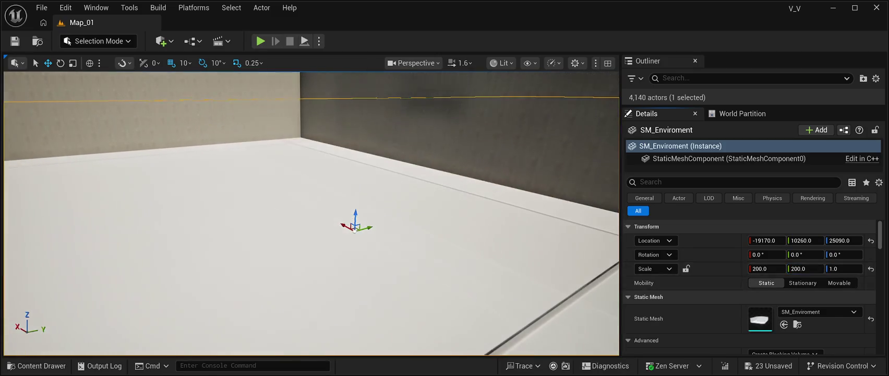
type("200.0")
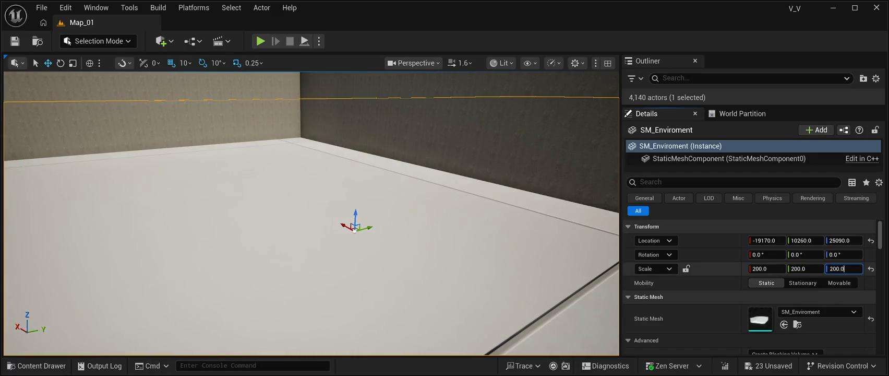
key("Return")
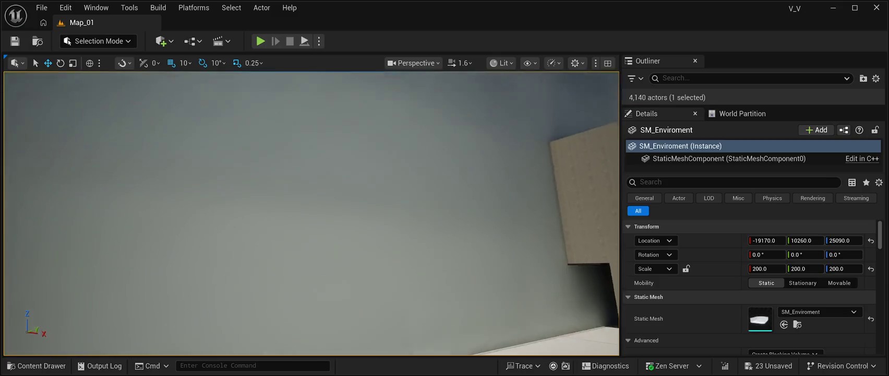
mouse_move(312, 213)
left_mouse_down()
mouse_move(316, 172)
mouse_move(313, 203)
mouse_move(297, 206)
mouse_move(297, 199)
mouse_move(323, 177)
mouse_move(287, 184)
left_mouse_up()
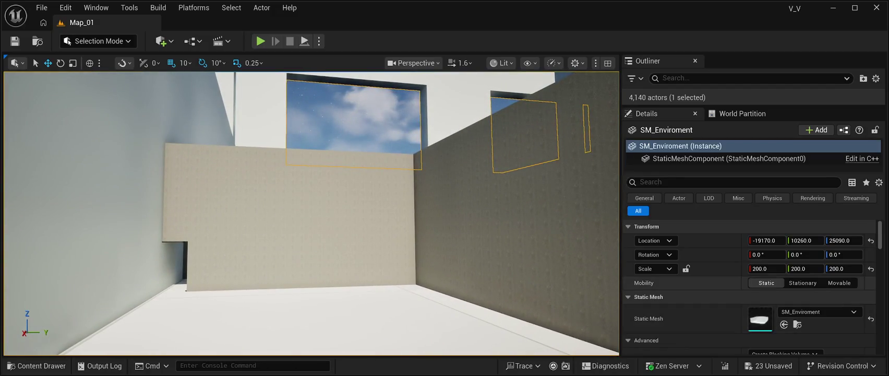
Set SM_Enviroment's Scale X, Y and Z to 100.0
left_click(761, 269)
type("100.0")
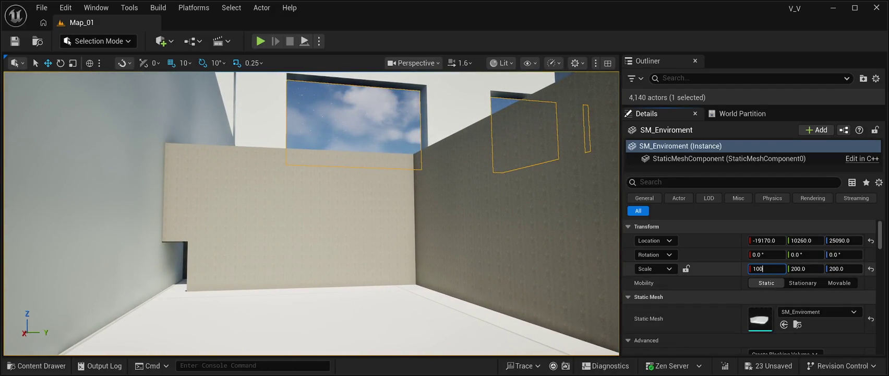
key("Tab")
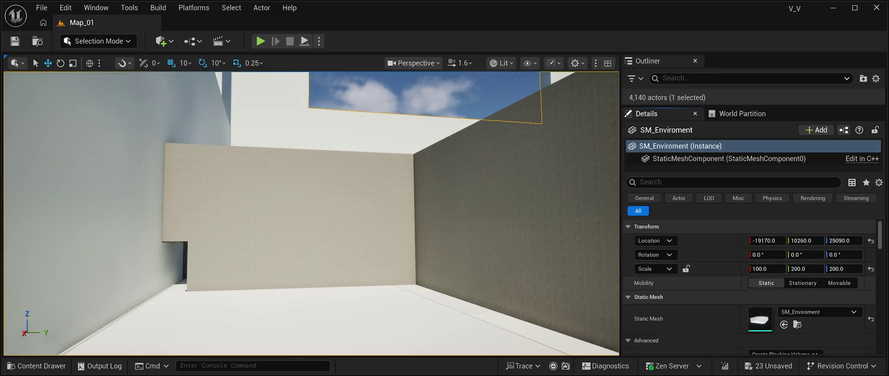
type("100.0")
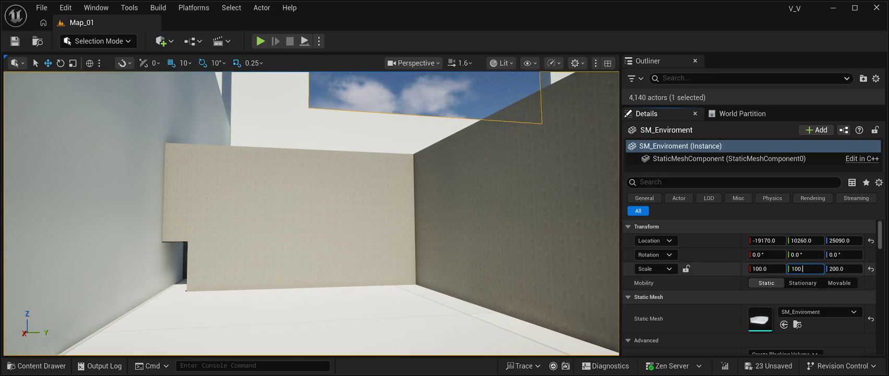
key("Tab")
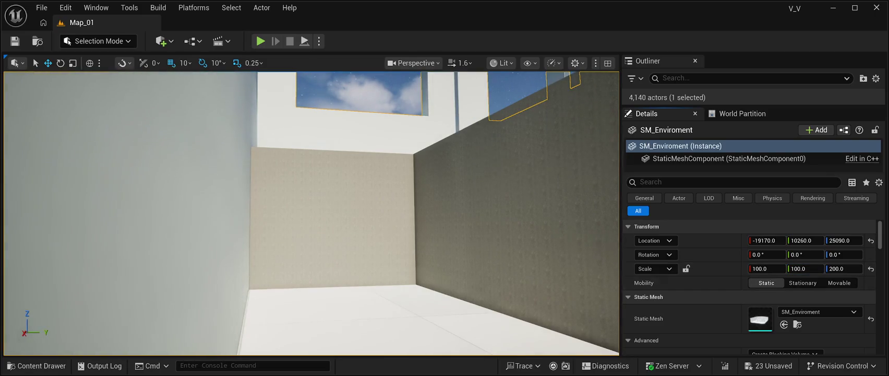
type("100.0")
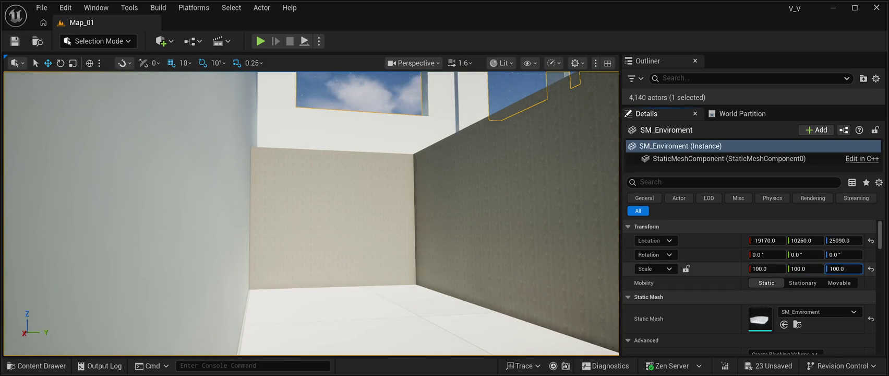
key("Return")
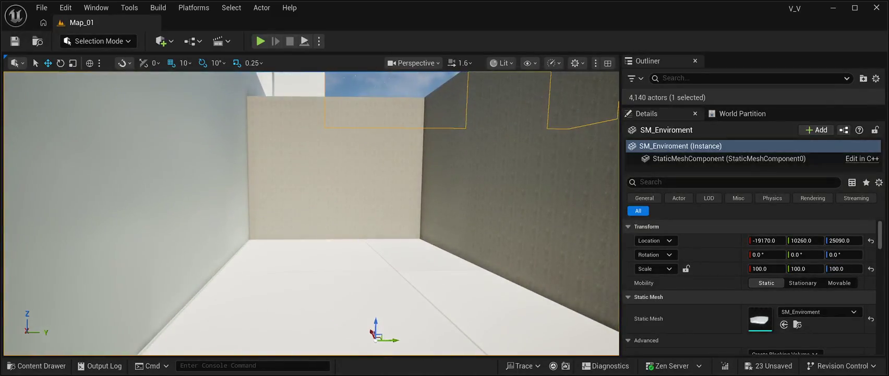
Reduce SM_Enviroment's Scale X, Y and Z to 50.0
left_click(766, 268)
type("50.0")
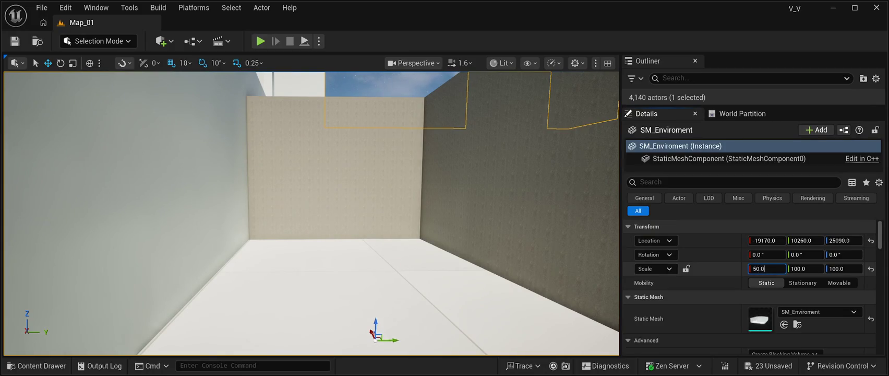
key("Tab")
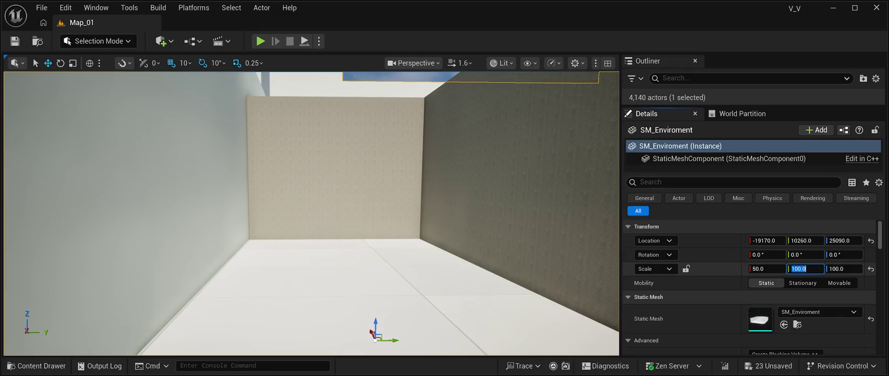
type("50.0")
key("Tab")
type("50.0")
key("Return")
mouse_move(312, 214)
left_mouse_down()
mouse_move(306, 156)
mouse_move(308, 235)
mouse_move(308, 167)
mouse_move(308, 222)
mouse_move(308, 201)
left_mouse_up()
Drag SM_Enviroment along X to -30260 and up to Z 32130, then reset its scale to 1.0
scroll(311, 213, "up", 1)
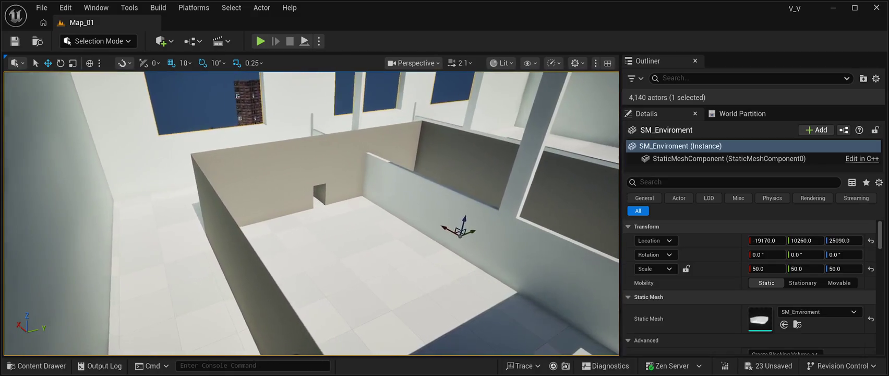
left_click_drag(766, 240, 704, 240)
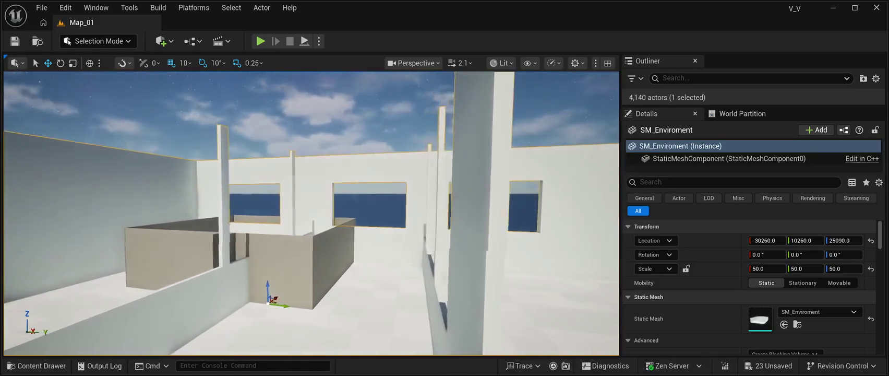
left_click_drag(307, 292, 307, 251)
key("f")
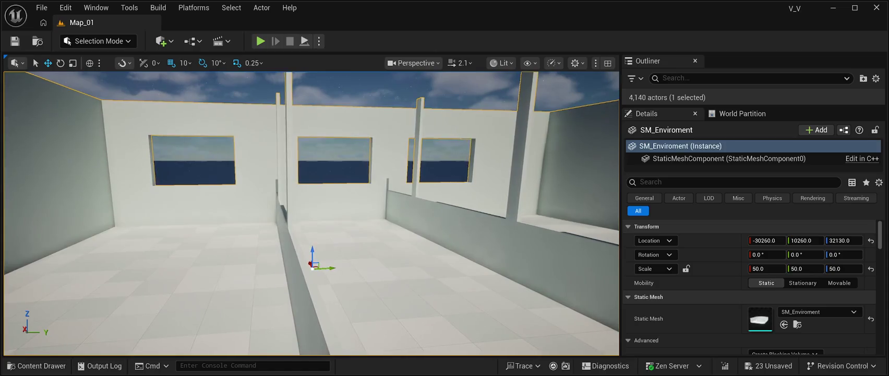
left_click(871, 268)
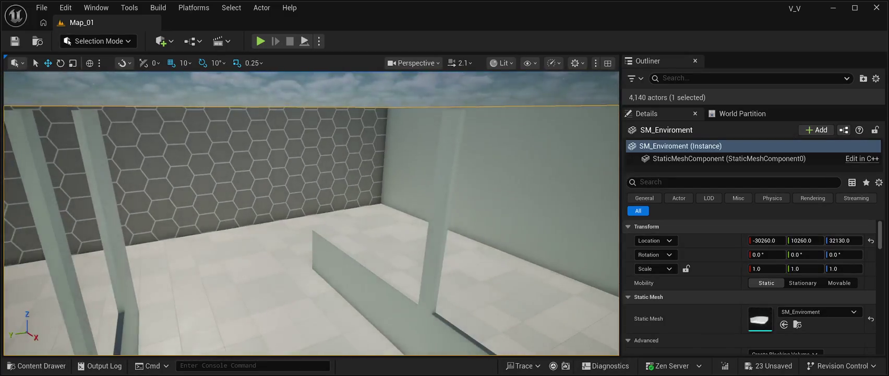
Place SM_Enviroment1 from the Content Drawer, raise it slightly and slide it sideways along Y
key("ctrl+space")
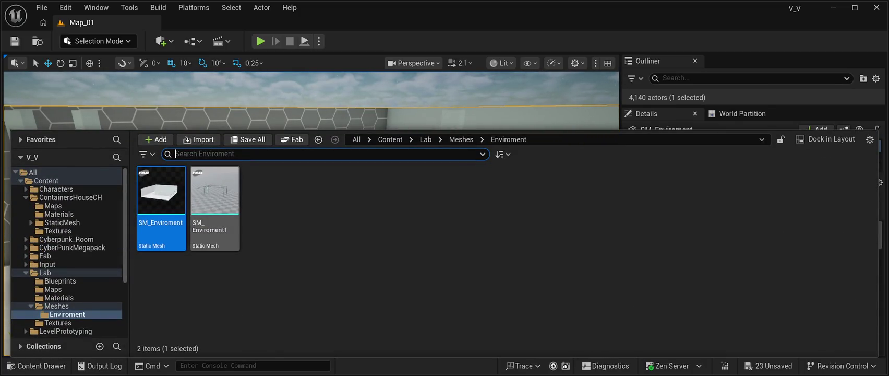
key("ctrl+space")
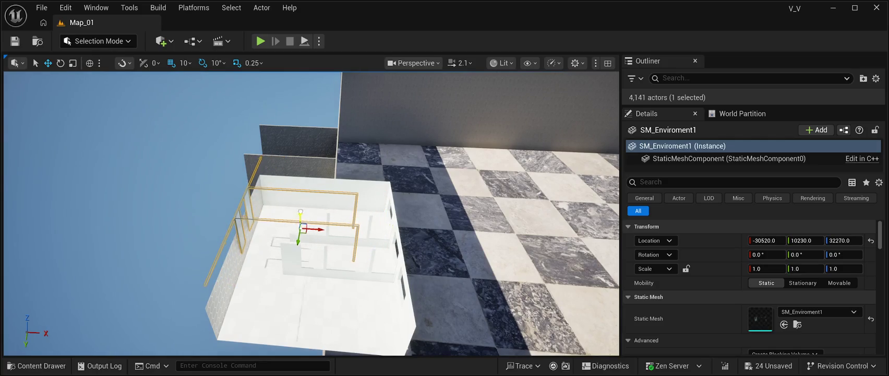
left_click_drag(304, 243, 310, 233)
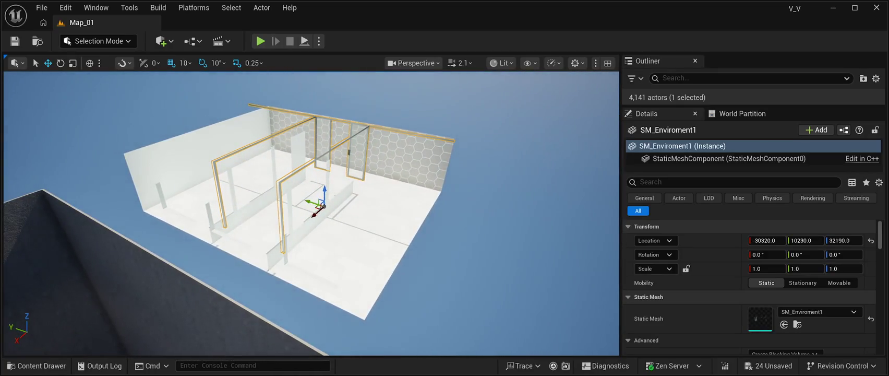
mouse_move(309, 201)
left_mouse_down()
mouse_move(242, 185)
mouse_move(177, 156)
mouse_move(226, 174)
left_mouse_up()
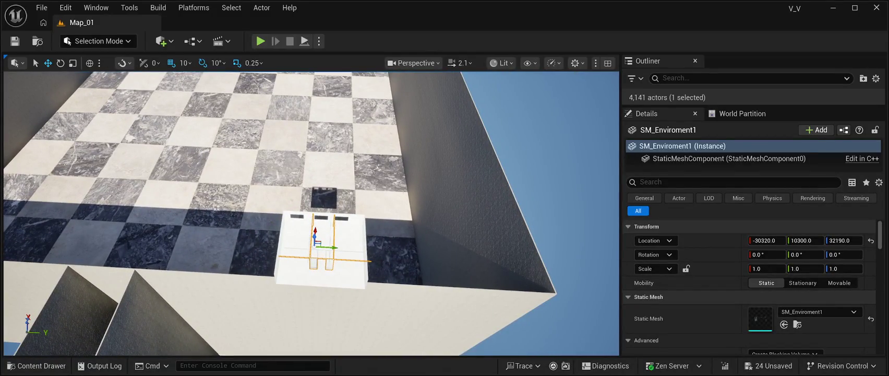
Reselect SM_Enviroment1, move it out along Y to 14230, then delete it from the level
left_click(340, 260)
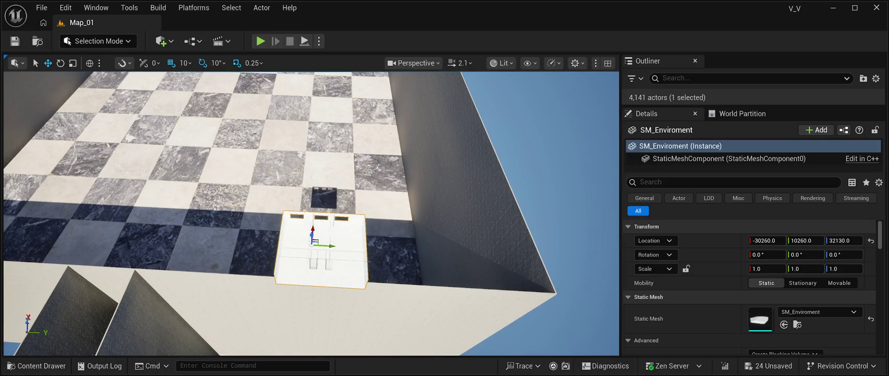
key("ctrl+z")
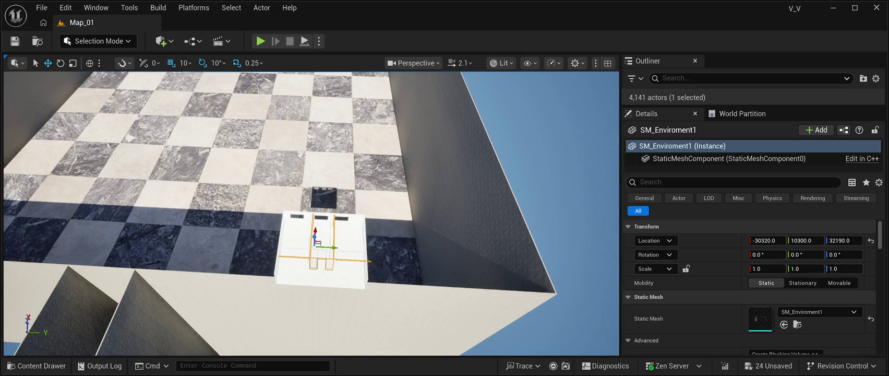
mouse_move(331, 247)
left_mouse_down()
mouse_move(422, 241)
mouse_move(584, 208)
mouse_move(410, 186)
left_mouse_up()
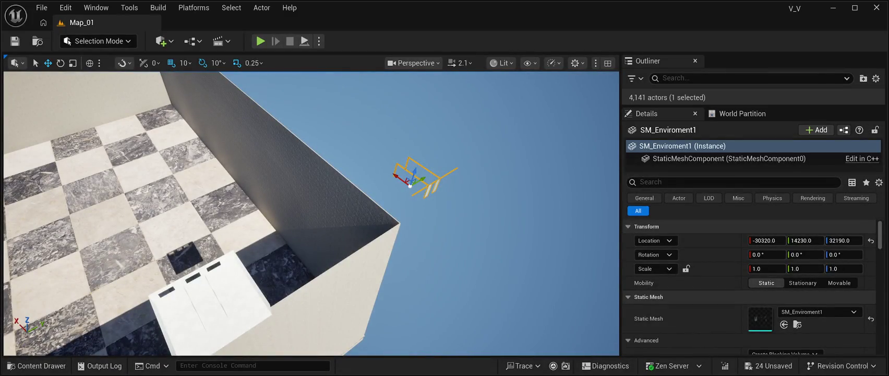
key("Delete")
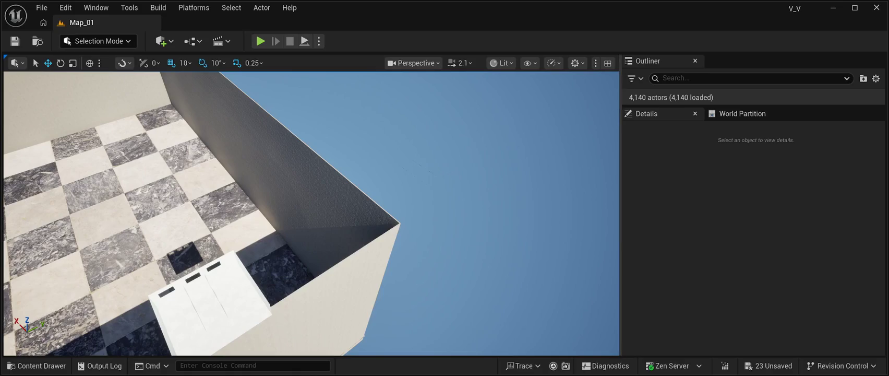
Open the Content Drawer and browse the Lab Meshes and Lab Materials folders
key("ctrl+space")
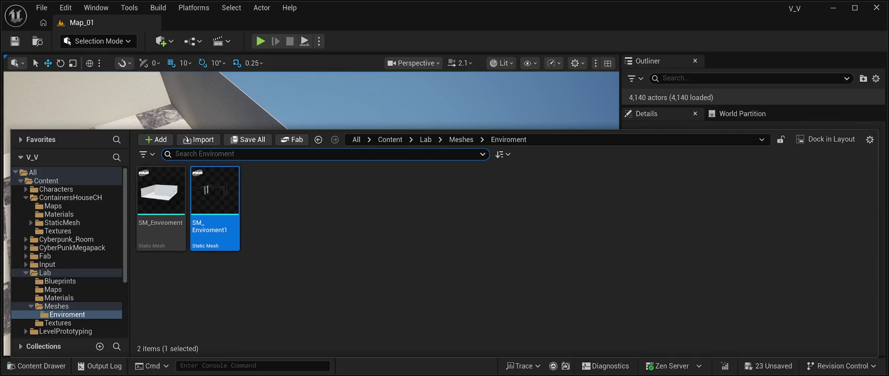
scroll(67, 251, "down", 3)
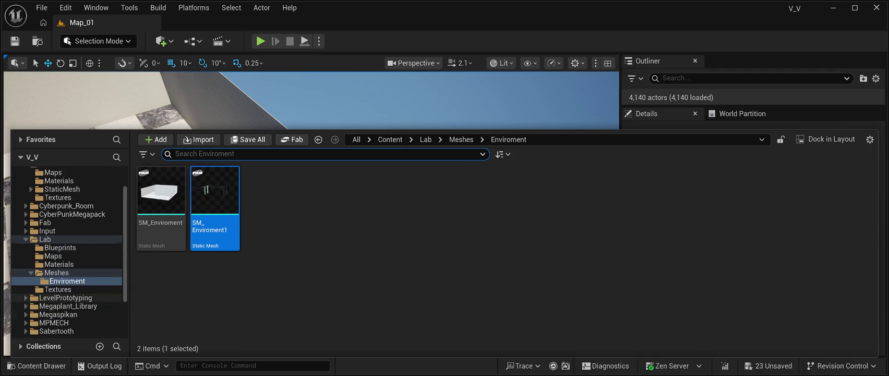
scroll(68, 251, "up", 3)
left_click(57, 306)
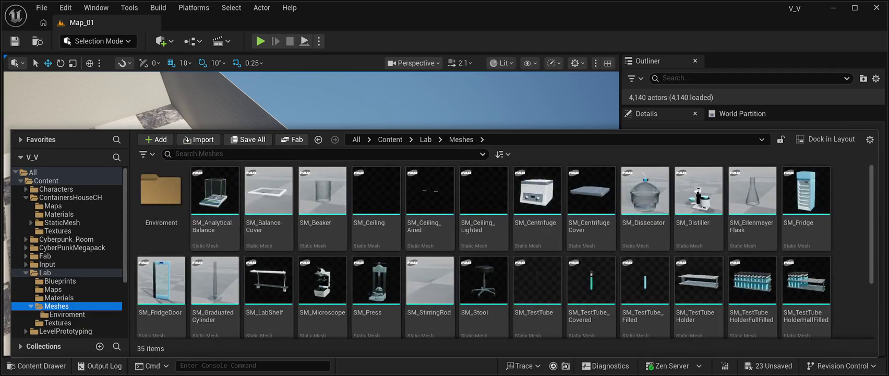
scroll(537, 208, "down", 3)
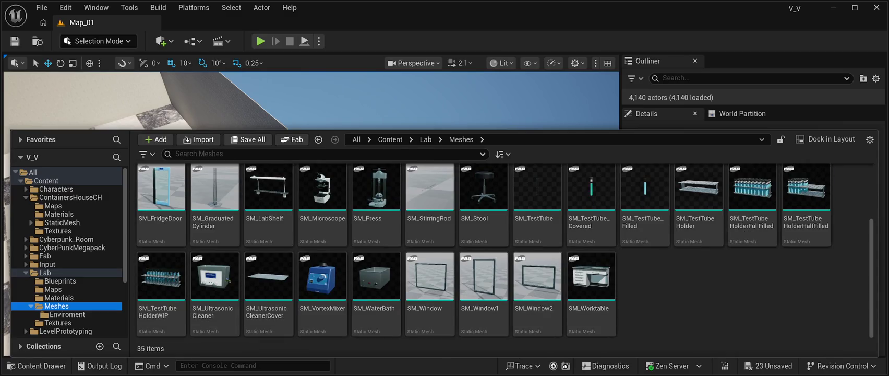
scroll(430, 292, "up", 3)
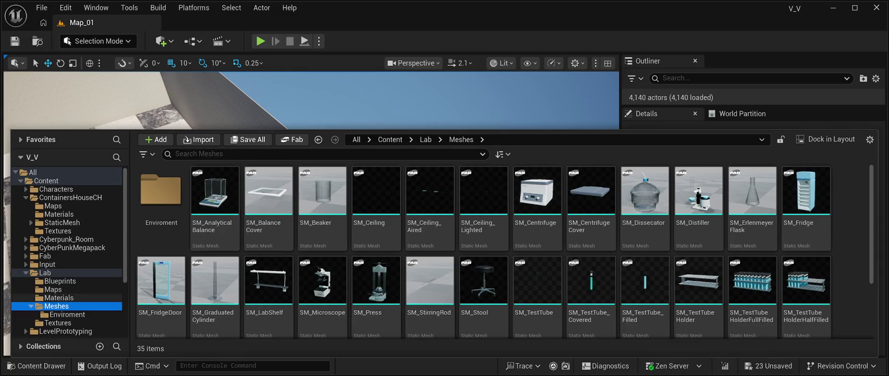
left_click(59, 298)
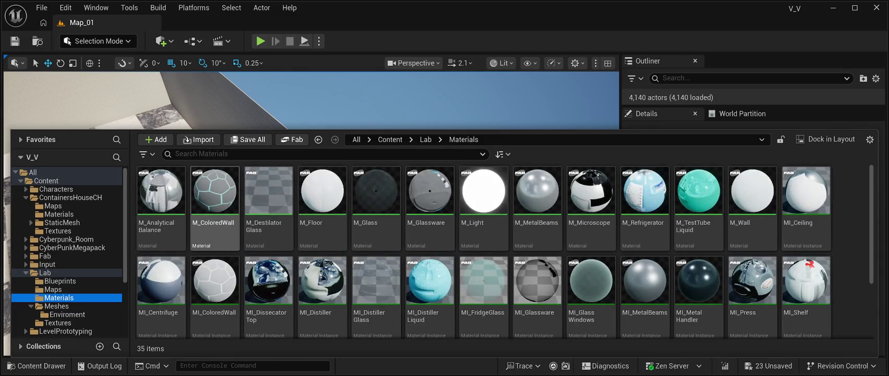
scroll(483, 282, "down", 1)
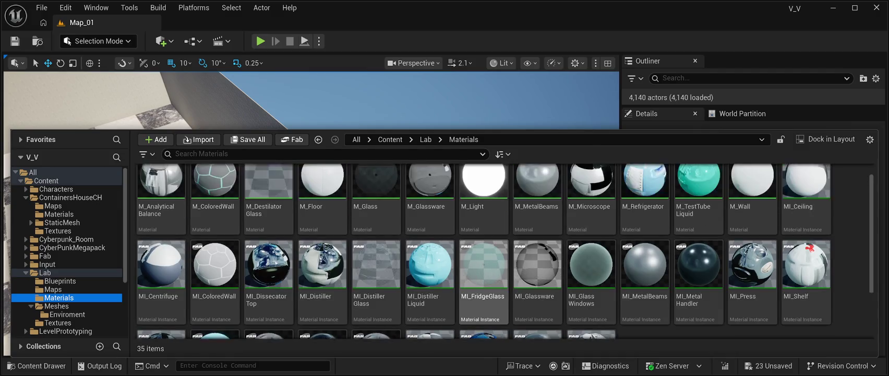
scroll(484, 282, "up", 1)
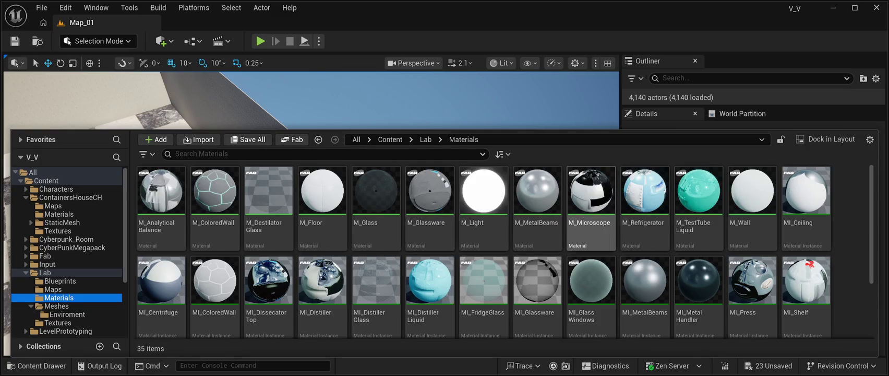
Look through Lab Maps, Blueprints, Meshes and Enviroment, finishing on the Lab Materials folder
left_click(53, 290)
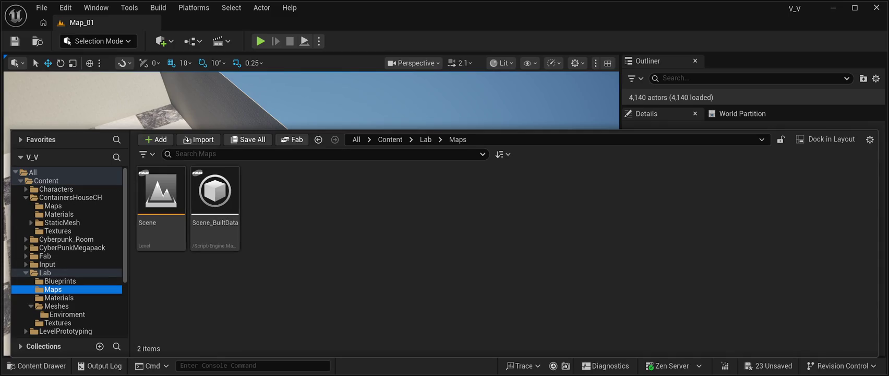
left_click(60, 281)
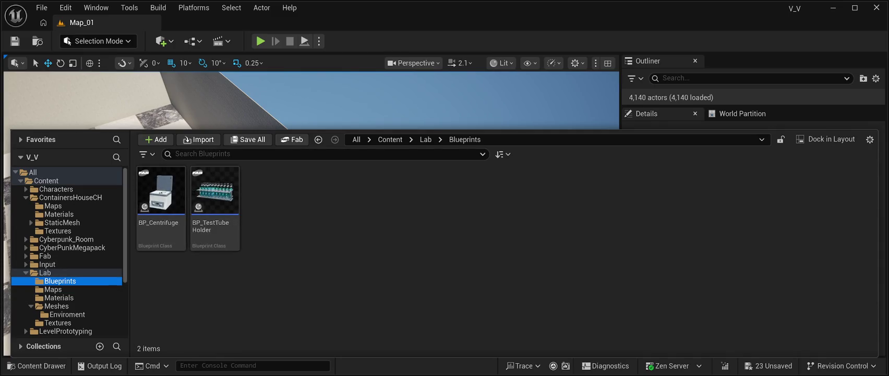
key("Down")
key("Down")
key("Down")
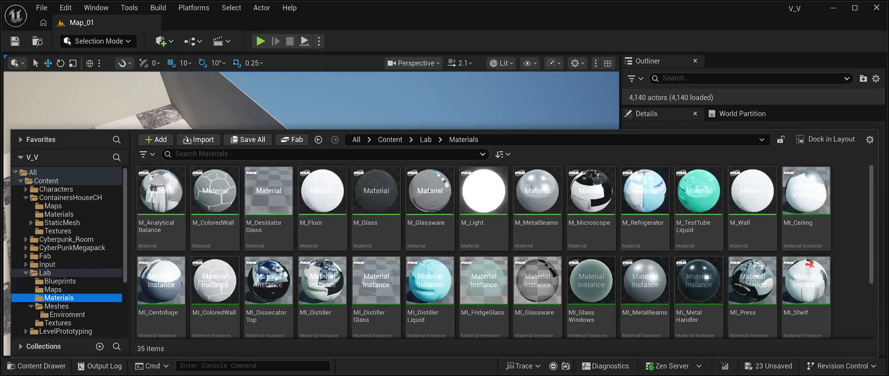
key("Down")
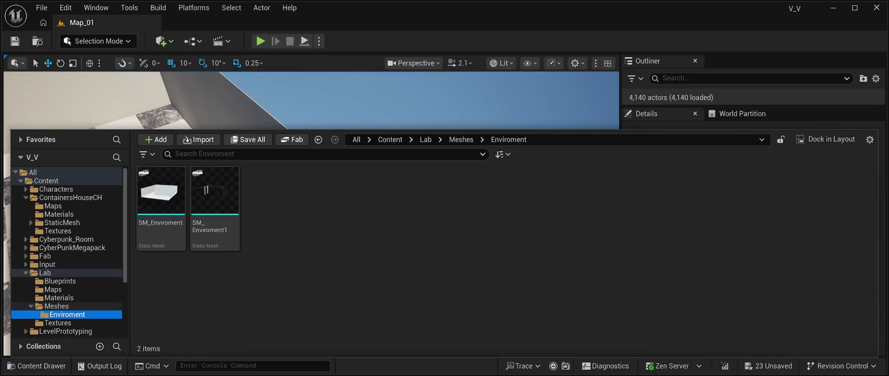
key("Up")
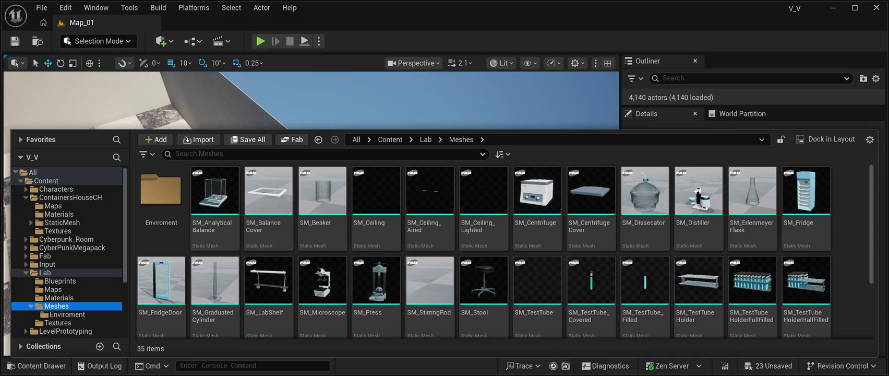
left_click(58, 298)
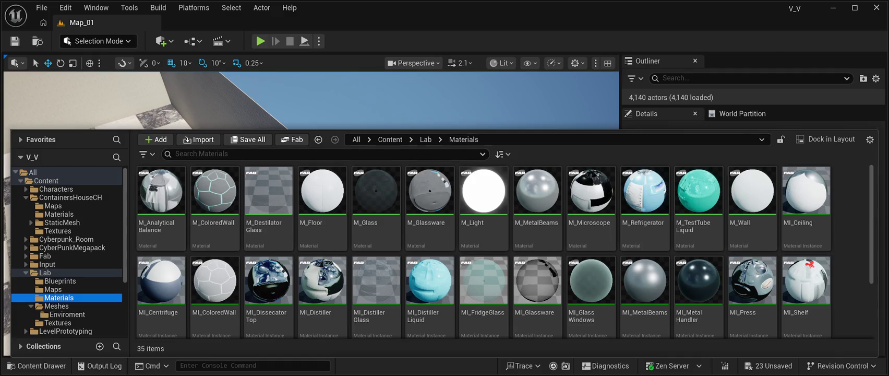
Delete the white SM_Enviroment box, then select the marble floor to reveal its MI_sescnen material slot
left_click(470, 99)
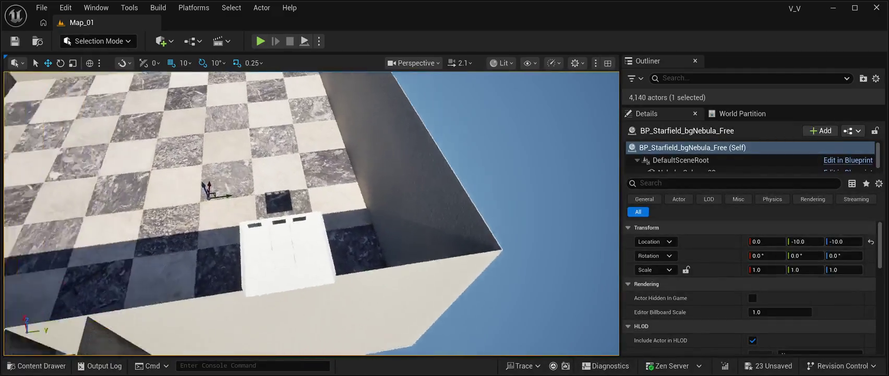
key("f")
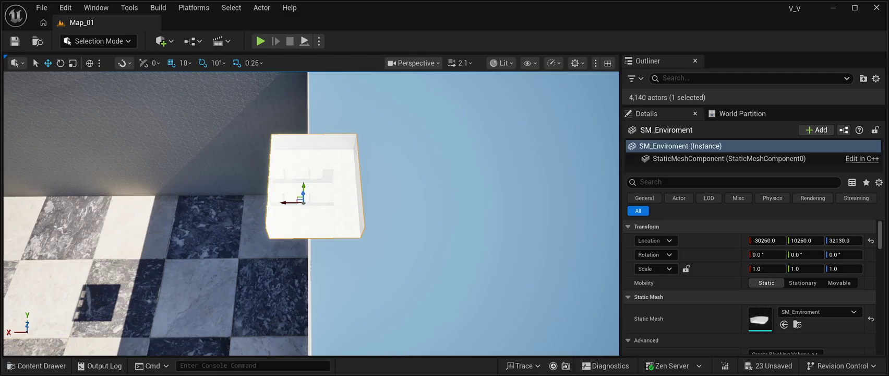
key("Delete")
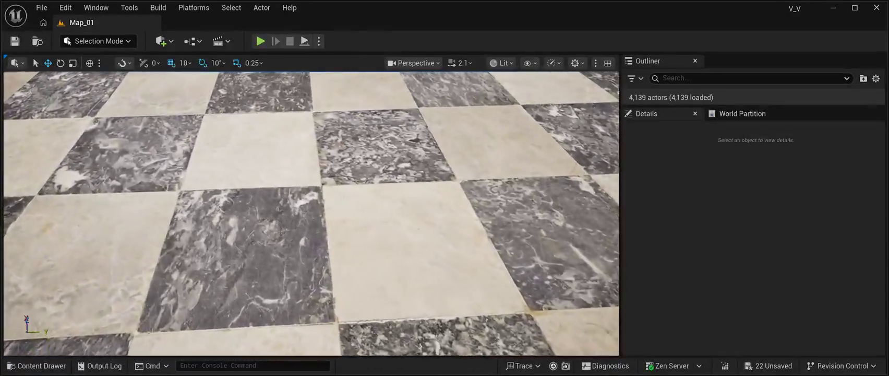
left_click(330, 180)
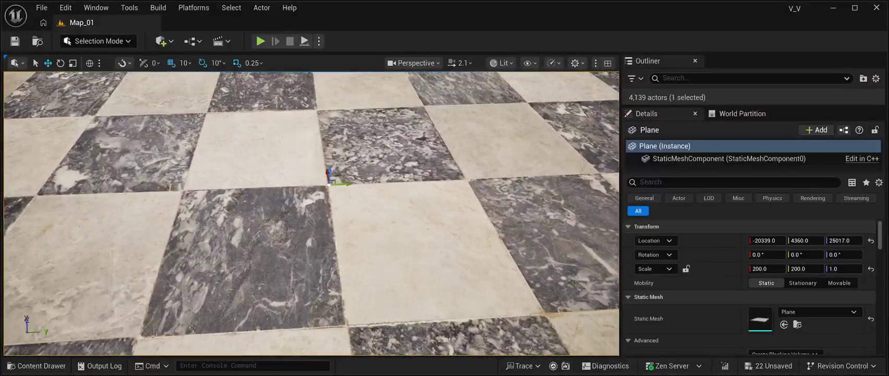
scroll(749, 286, "down", 4)
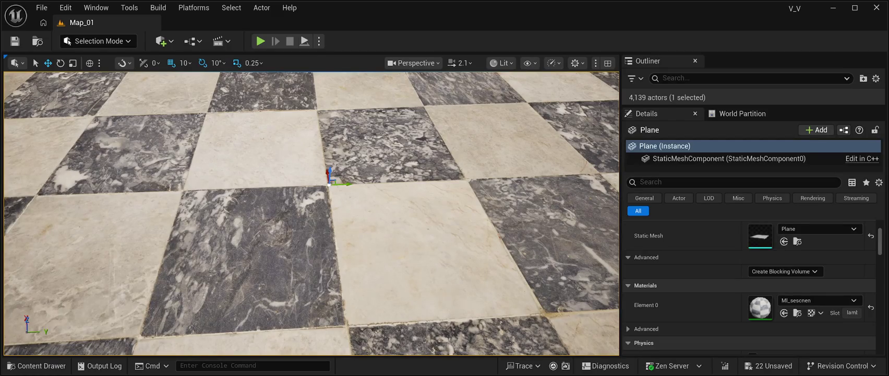
Revert the floor material from MI_sescnen back to MI_Floor and turn the view toward the wall corner
key("ctrl+z")
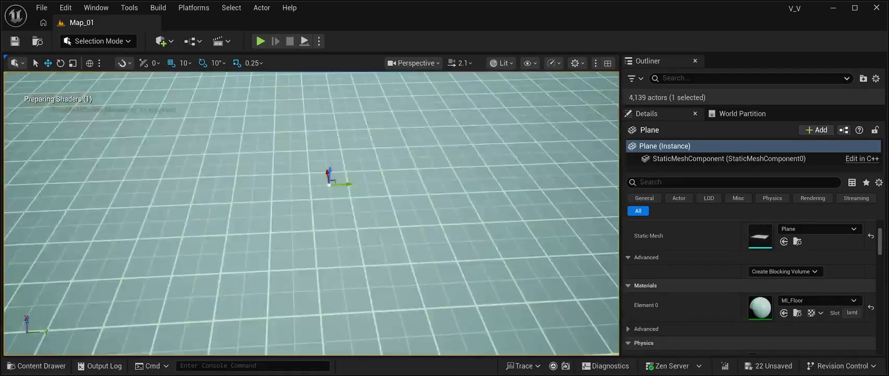
scroll(312, 213, "down", 5)
scroll(311, 213, "up", 5)
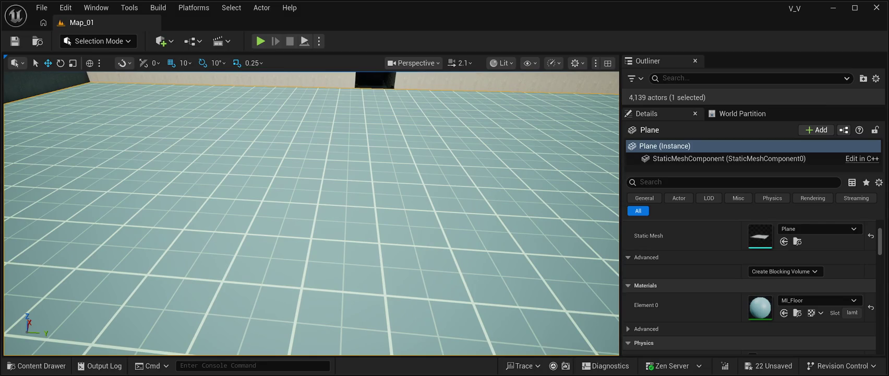
mouse_move(312, 213)
left_mouse_down()
mouse_move(277, 201)
mouse_move(240, 167)
mouse_move(261, 157)
left_mouse_up()
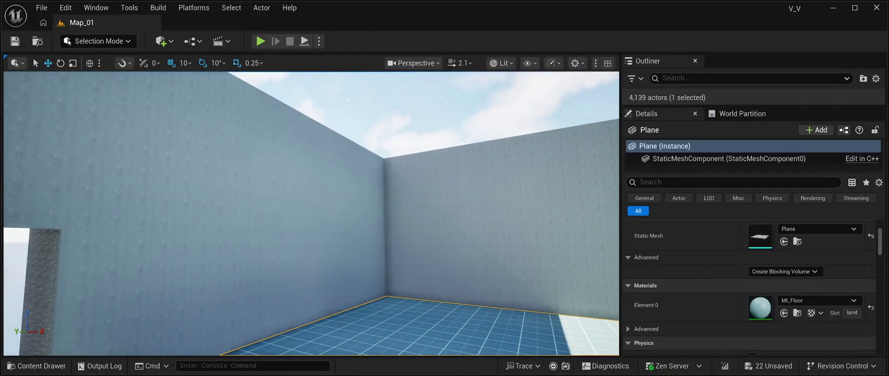
Select wall cubes at the room corner, ending on Cube2568
left_click(397, 167)
left_click_drag(397, 167, 402, 167)
left_click(390, 163)
left_click(382, 163)
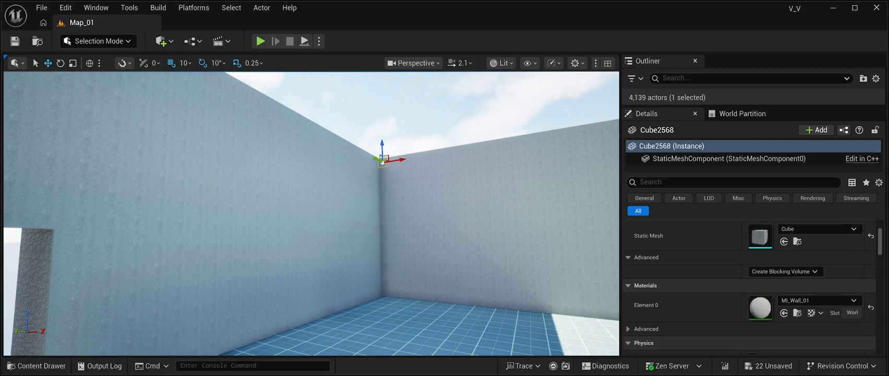
Enlarge the Outliner's actor list so more Cube entries are visible
left_click_drag(751, 172, 752, 296)
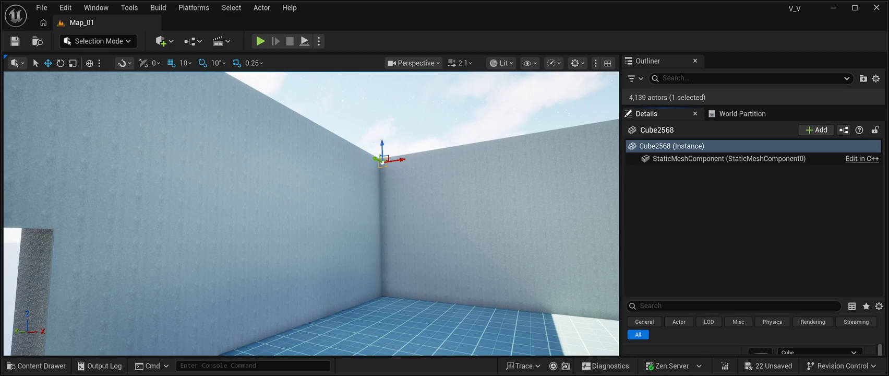
left_click_drag(752, 106, 751, 311)
scroll(752, 253, "down", 4)
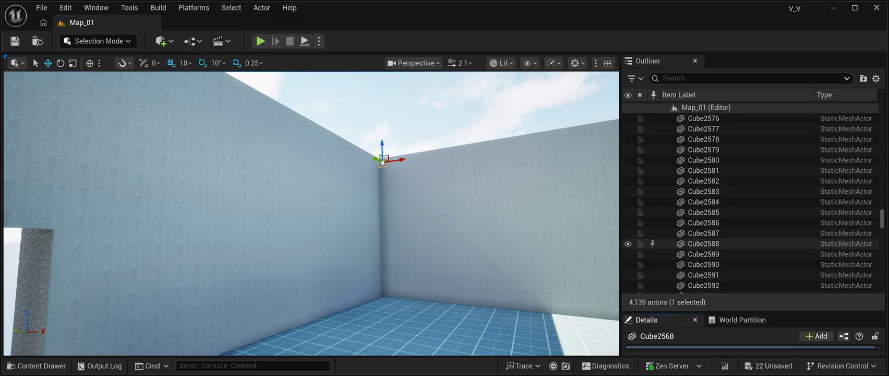
scroll(751, 254, "up", 7)
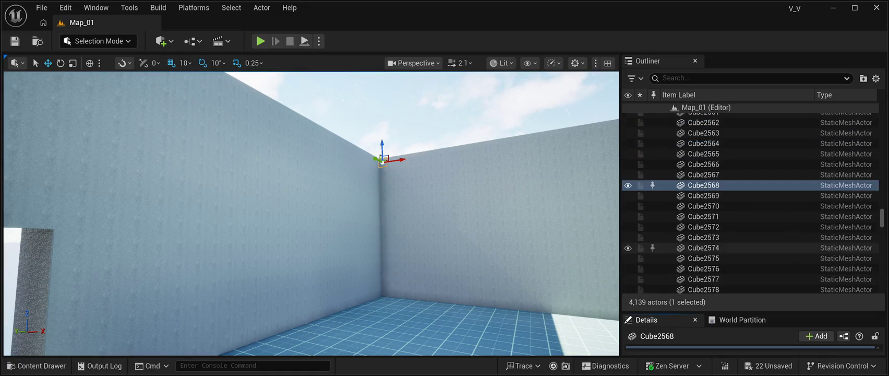
scroll(751, 208, "up", 8)
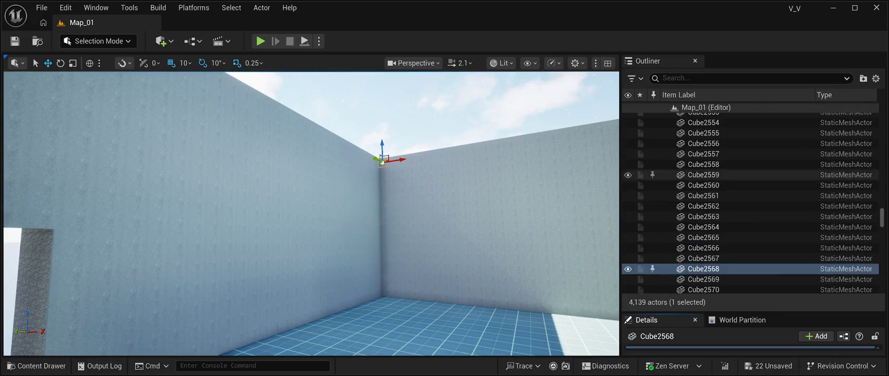
Step up the actor list selecting Cube2551, Cube2537, Cube2522 and Cube2508
left_click(704, 175)
scroll(704, 175, "up", 7)
left_click(704, 175)
scroll(704, 174, "up", 7)
left_click(703, 175)
scroll(704, 174, "up", 7)
left_click(703, 180)
Continue through Cube2495, Cube2491 and Cube2488 to select Cube2489, the wall's first cube
scroll(704, 180, "up", 3)
scroll(704, 180, "up", 3)
left_click(703, 175)
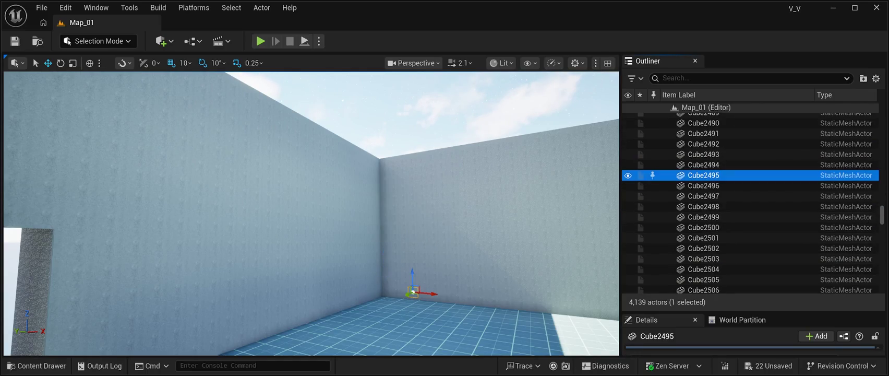
scroll(703, 180, "up", 3)
left_click(703, 183)
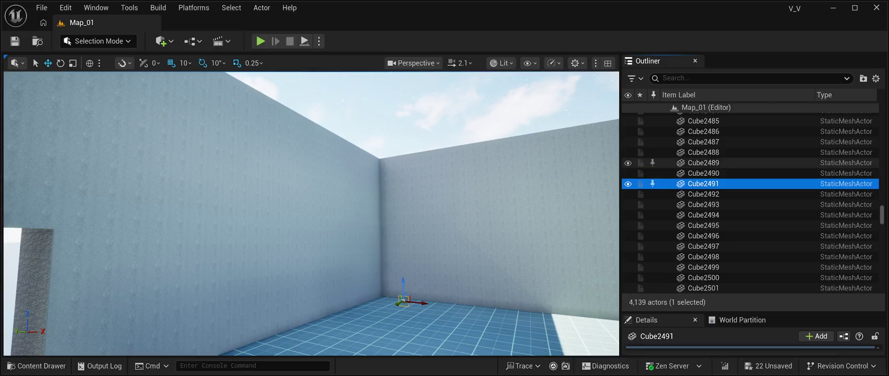
left_click(704, 152)
left_click(704, 162)
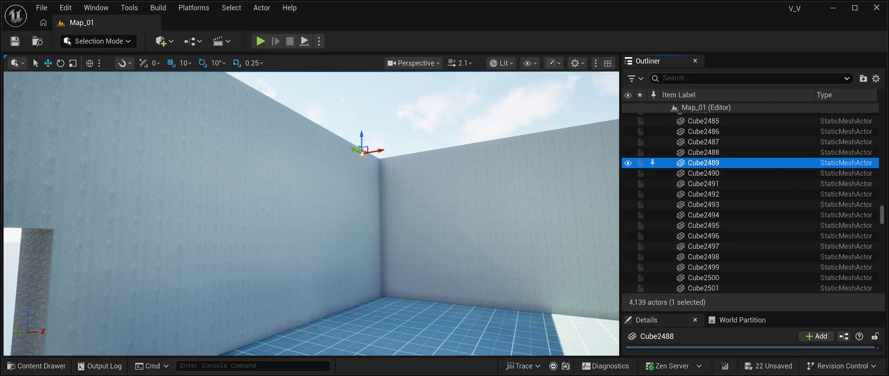
Frame Cube2489, then scroll the actor list down and select the range through Cube3288
key("f")
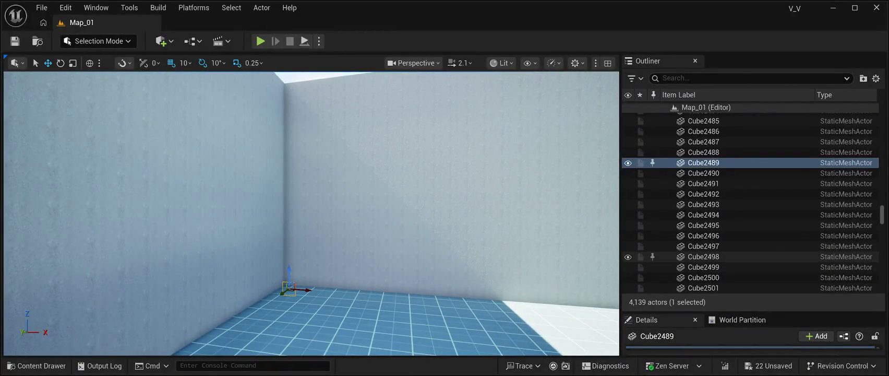
scroll(752, 266, "down", 5)
scroll(752, 265, "down", 15)
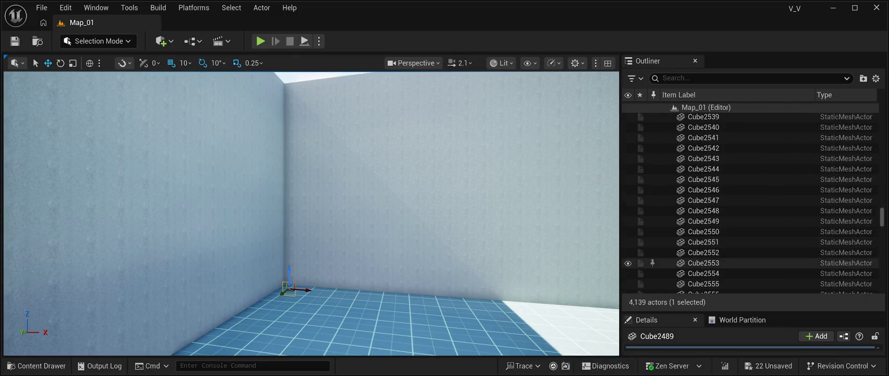
scroll(752, 260, "down", 12)
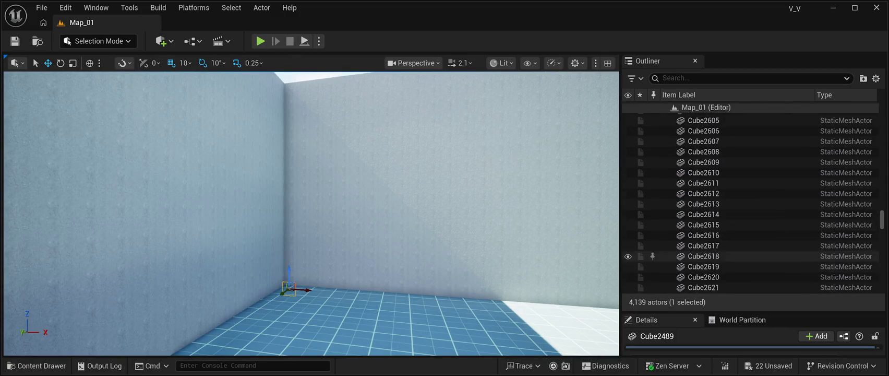
scroll(751, 261, "down", 9)
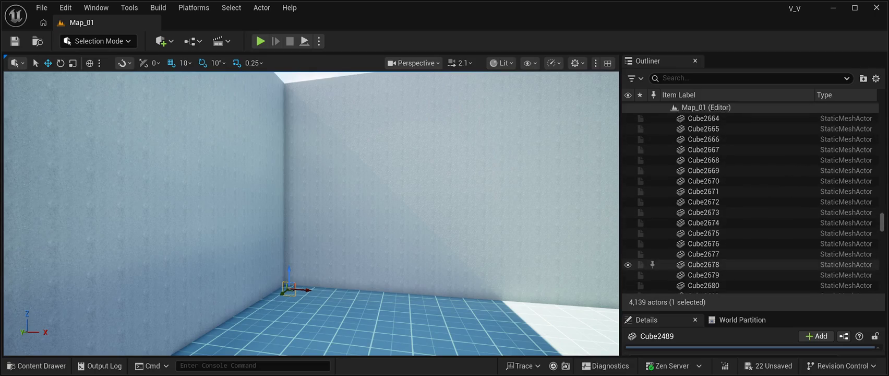
scroll(751, 261, "down", 12)
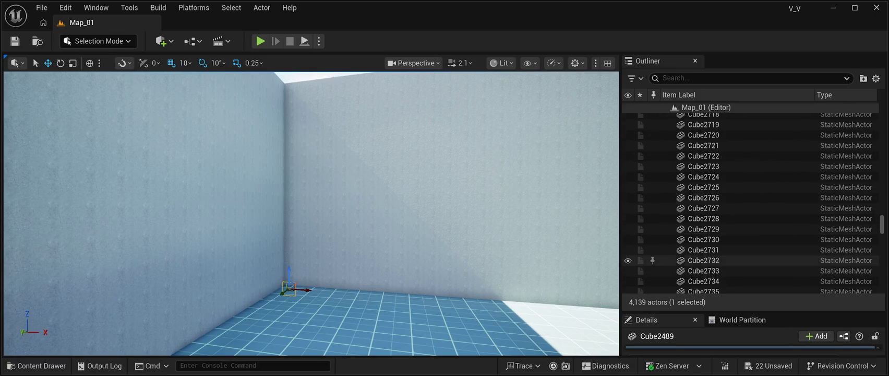
scroll(752, 255, "down", 9)
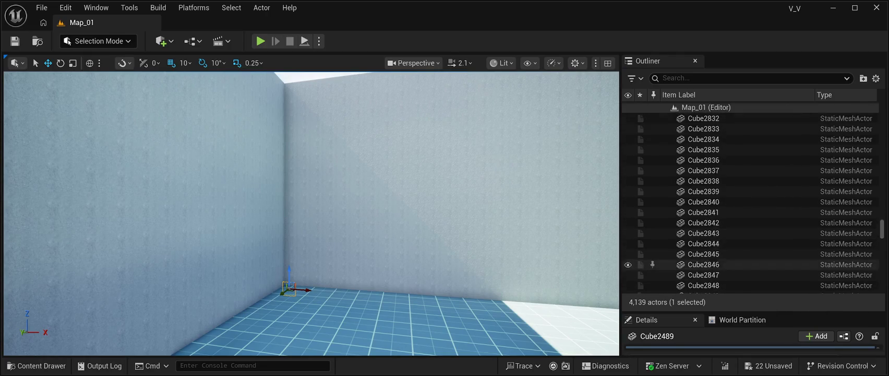
scroll(751, 251, "down", 5)
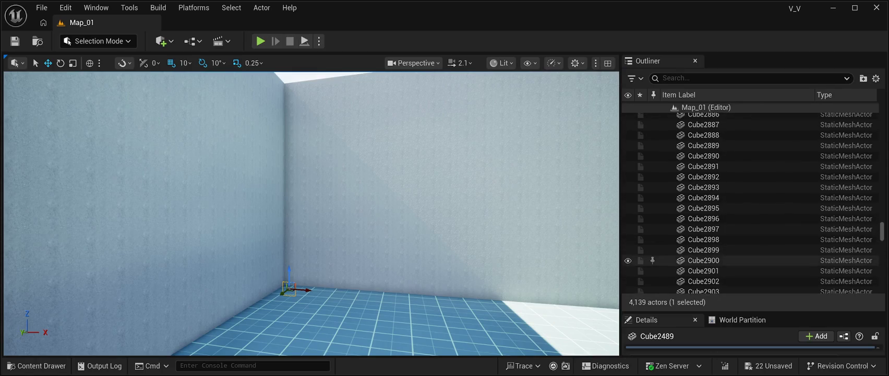
scroll(751, 261, "down", 5)
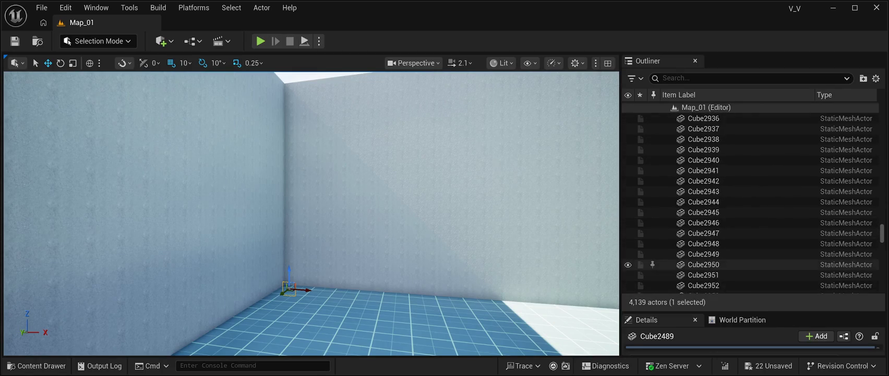
scroll(752, 251, "down", 6)
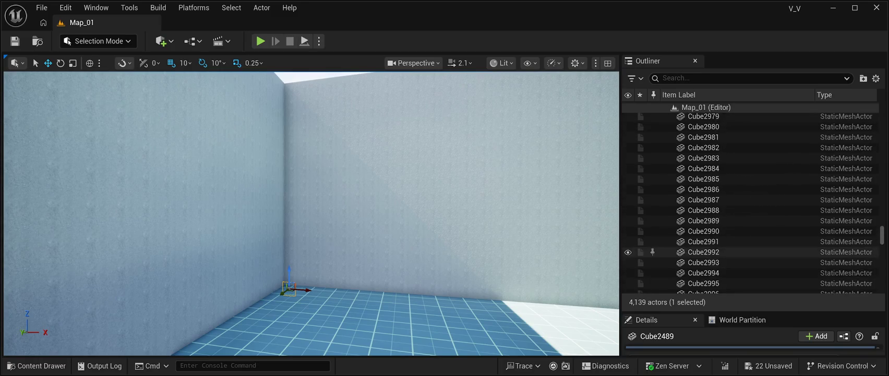
scroll(752, 261, "down", 10)
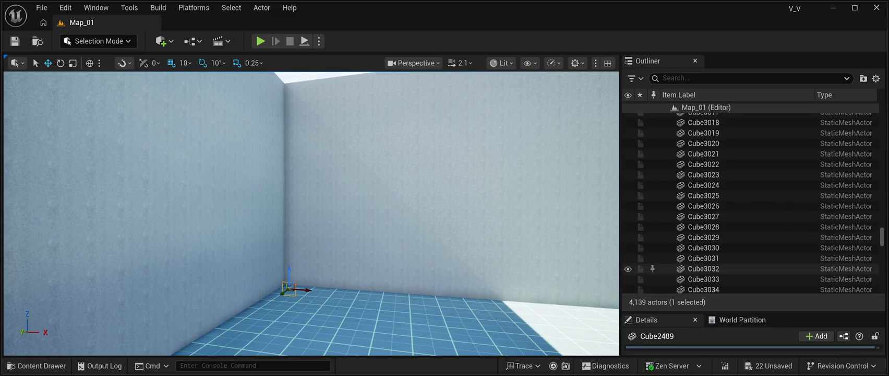
scroll(751, 245, "down", 18)
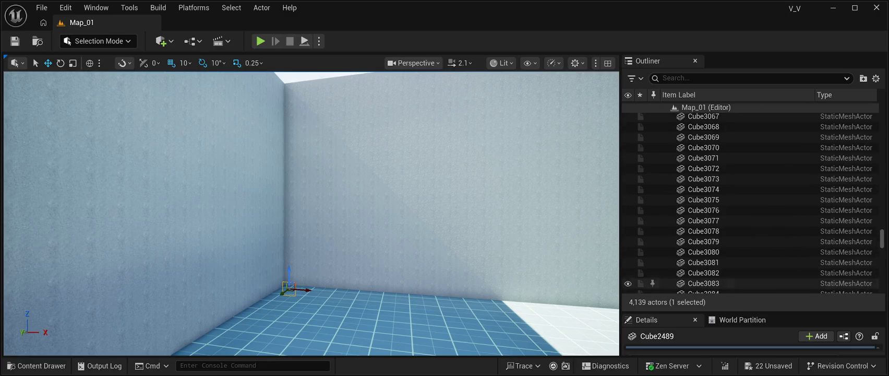
scroll(751, 257, "down", 20)
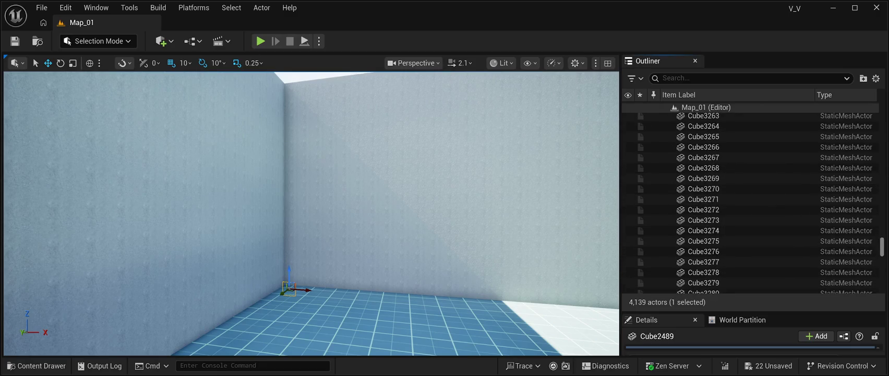
scroll(752, 261, "down", 2)
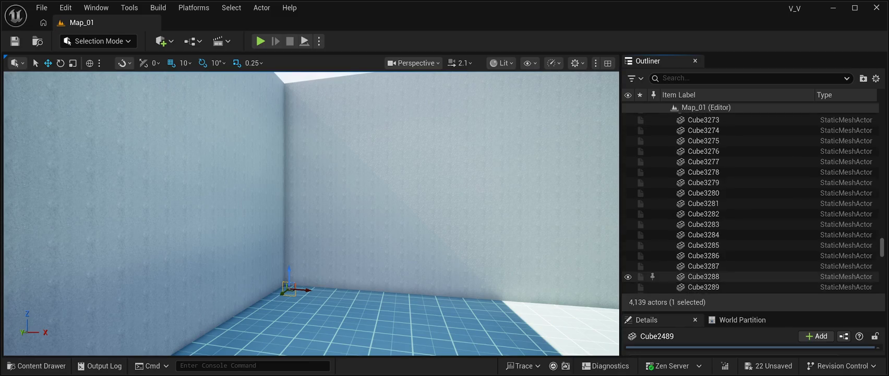
scroll(751, 261, "up", 1)
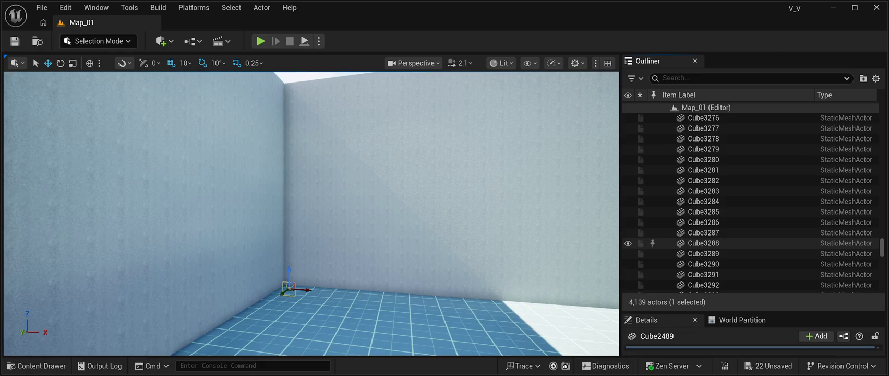
left_click(751, 242, "shift")
Frame the selected wall cubes, set their Element 0 material to M_ColoredWall, then deselect via the sky sphere
key("f")
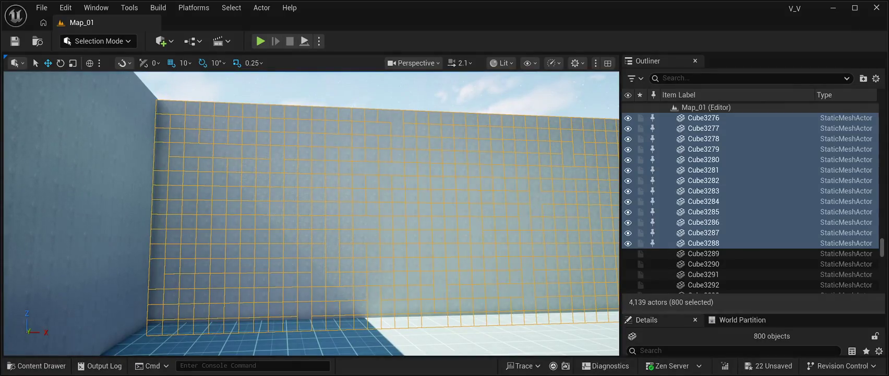
left_click_drag(751, 312, 752, 151)
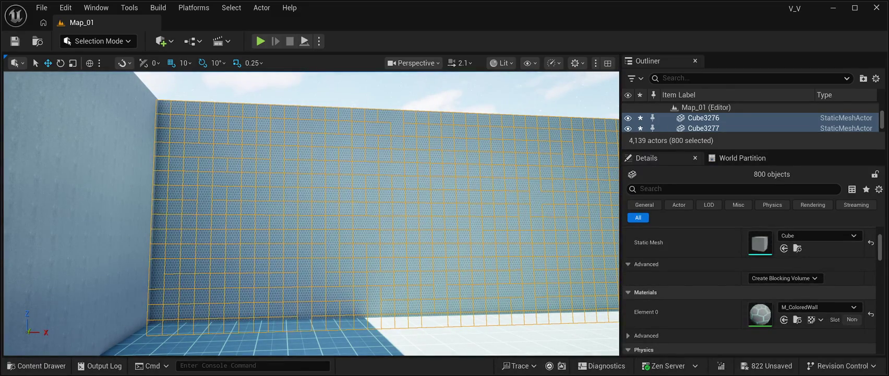
left_click(334, 81)
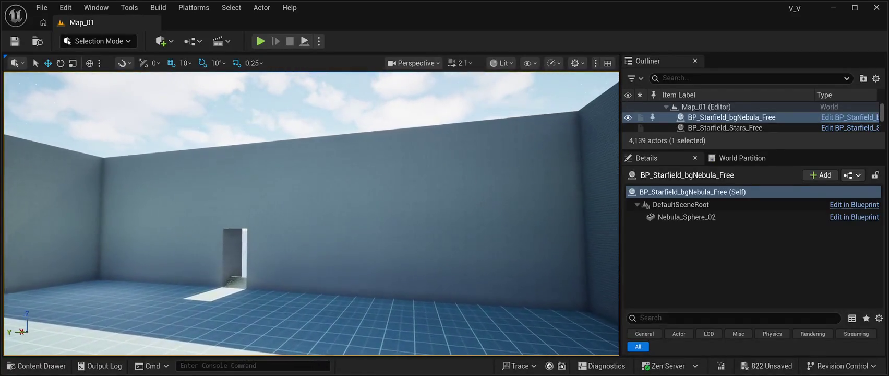
left_click(572, 117)
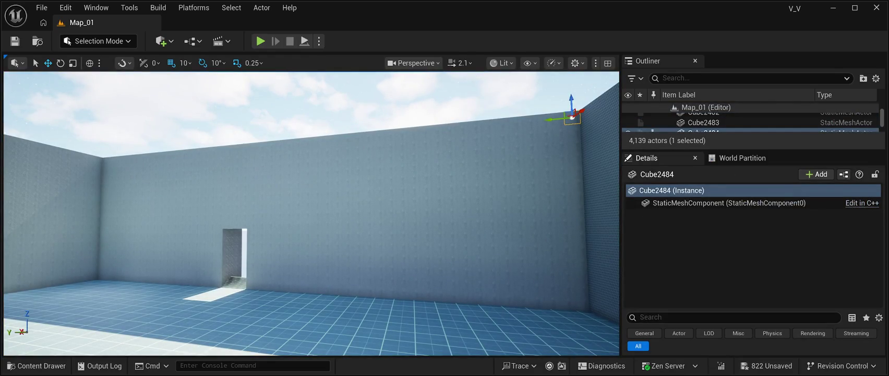
left_click_drag(751, 150, 752, 332)
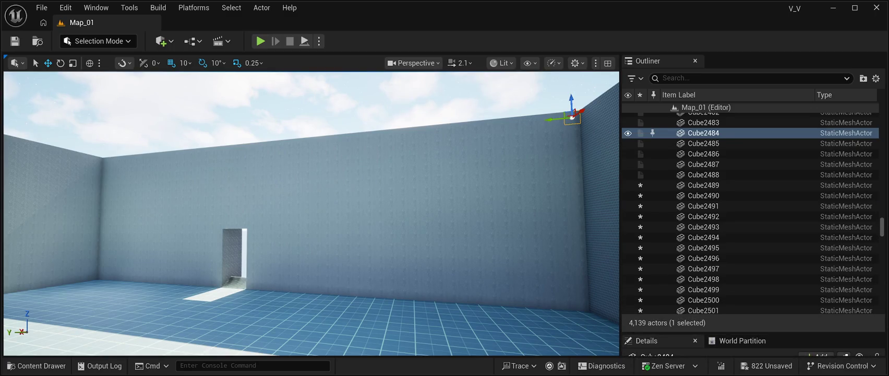
left_click(581, 300)
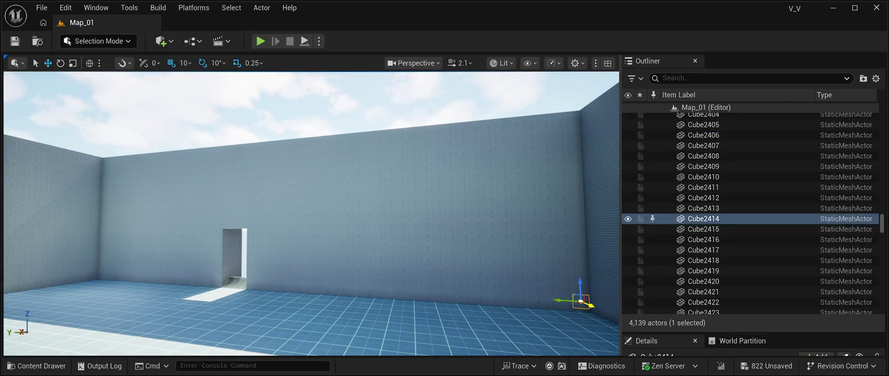
key("w")
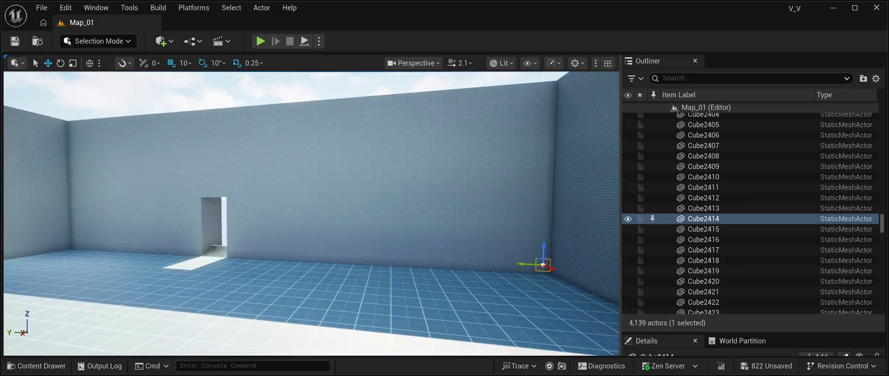
key("w")
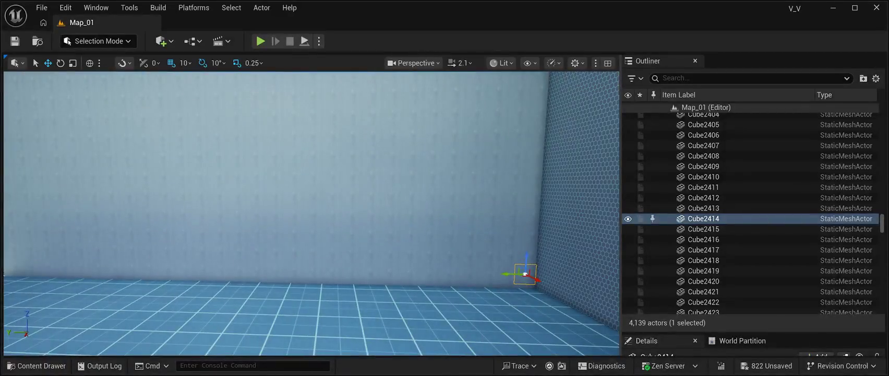
left_click(704, 207)
key("s")
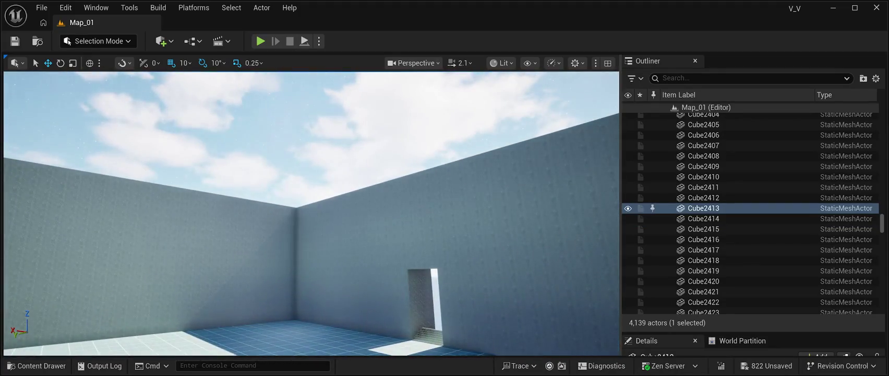
left_click(295, 209)
left_click(301, 209)
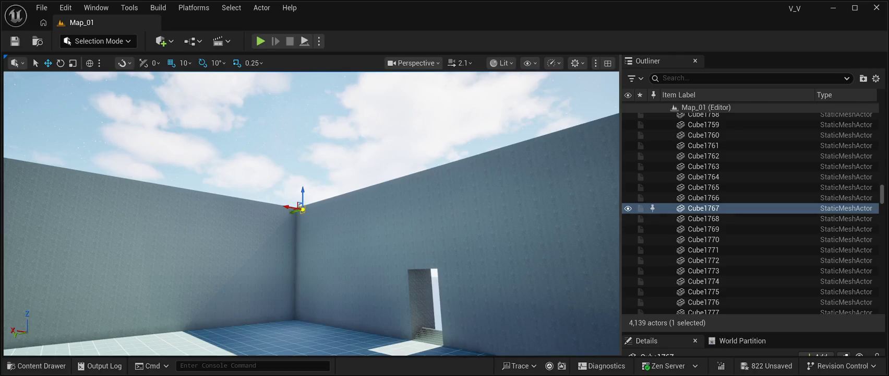
left_click(297, 210)
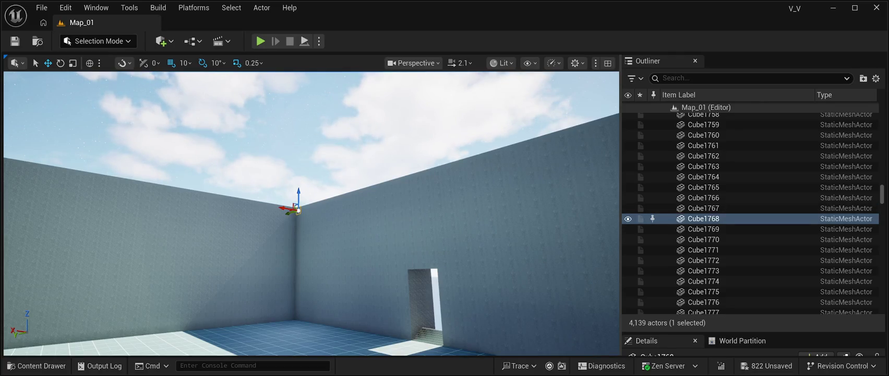
left_click(297, 314)
key("f")
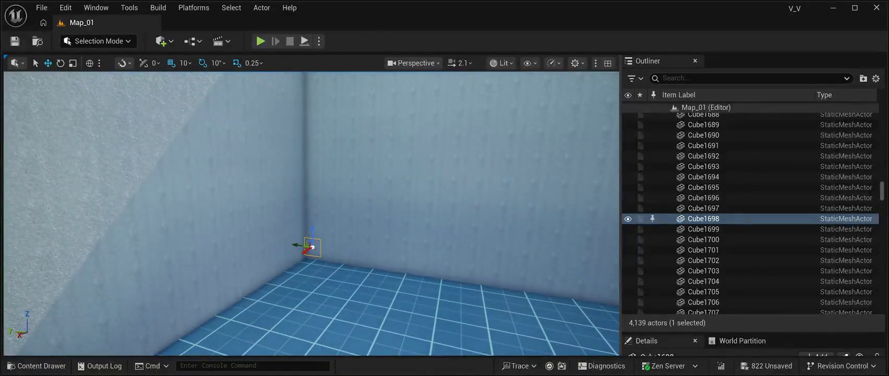
left_click(703, 124)
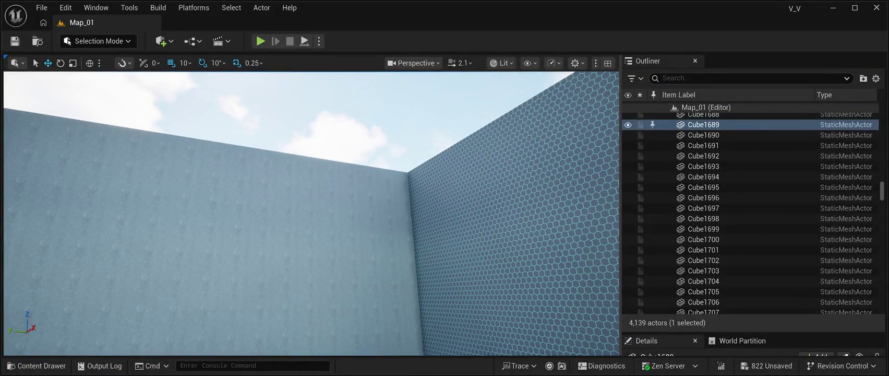
left_click(399, 180)
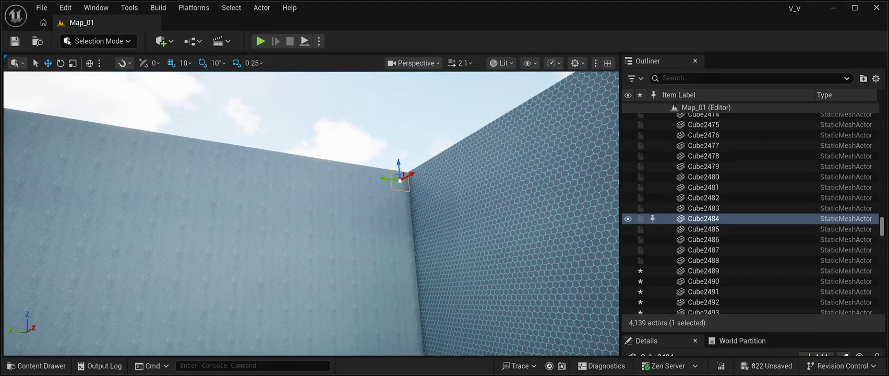
scroll(752, 209, "up", 10)
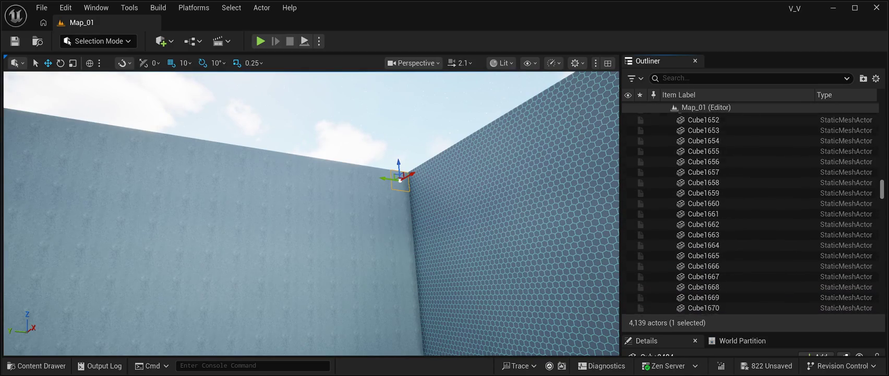
Select Cube1689 in the Outliner and frame it in the viewport
scroll(752, 209, "up", 2)
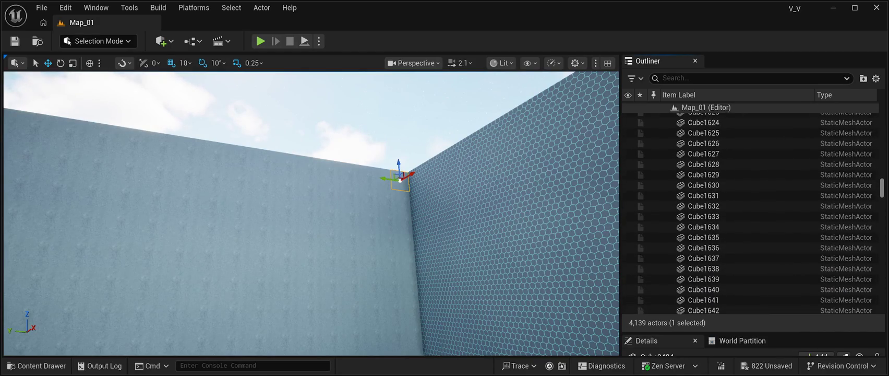
scroll(751, 211, "down", 10)
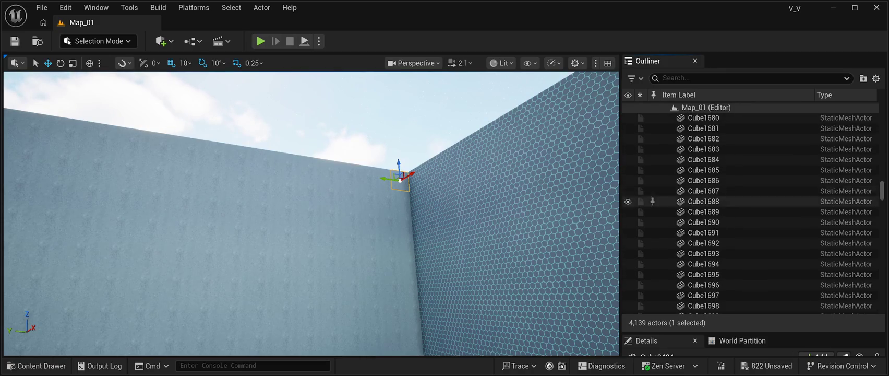
double_click(703, 211)
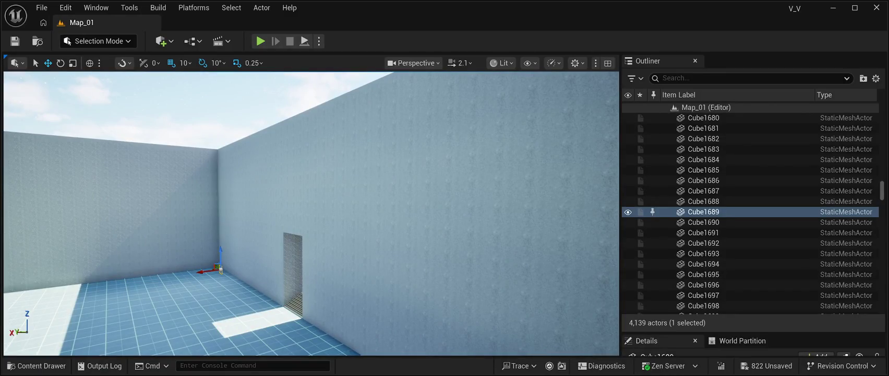
Select the full range of 786 wall cubes, frame the wall, and enlarge their Details panel
scroll(751, 211, "down", 7)
scroll(751, 212, "down", 20)
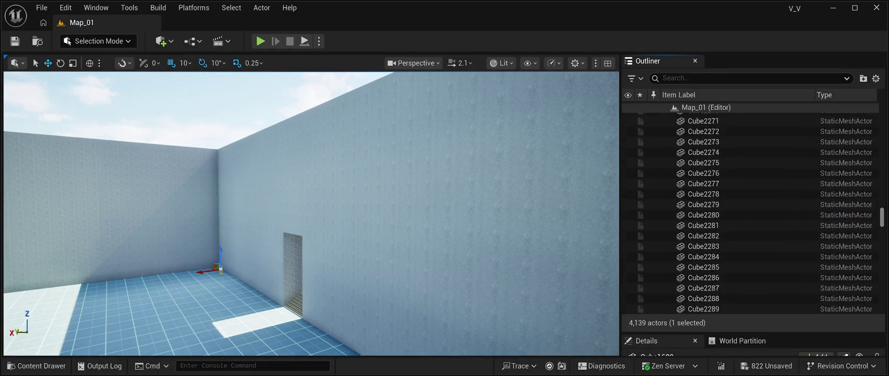
scroll(752, 212, "down", 5)
scroll(752, 212, "up", 10)
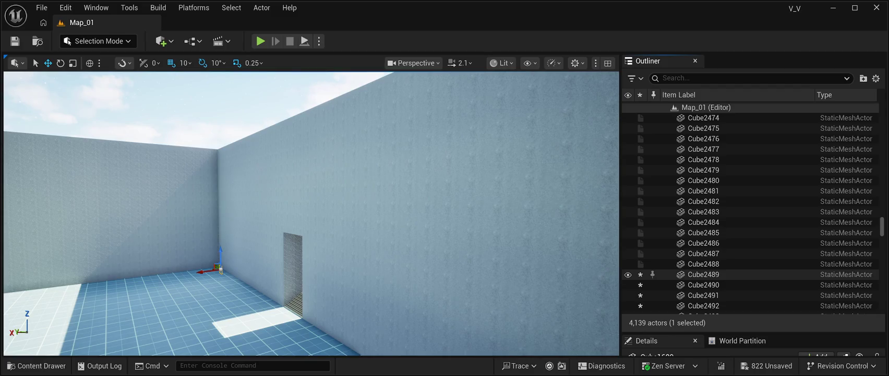
left_click(703, 274, "shift")
key("f")
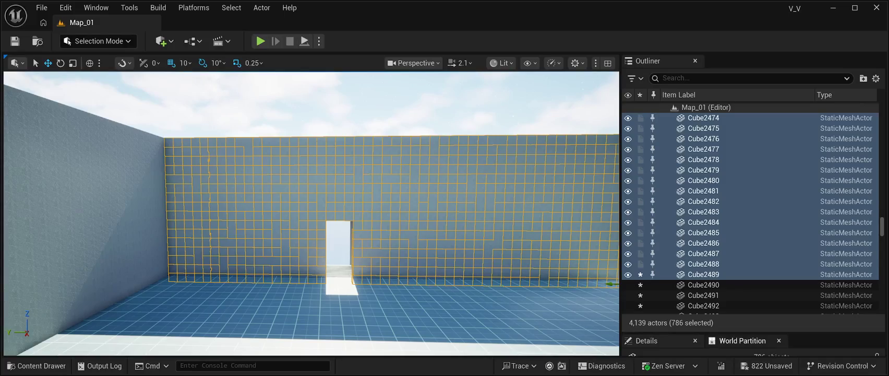
left_click_drag(751, 333, 752, 180)
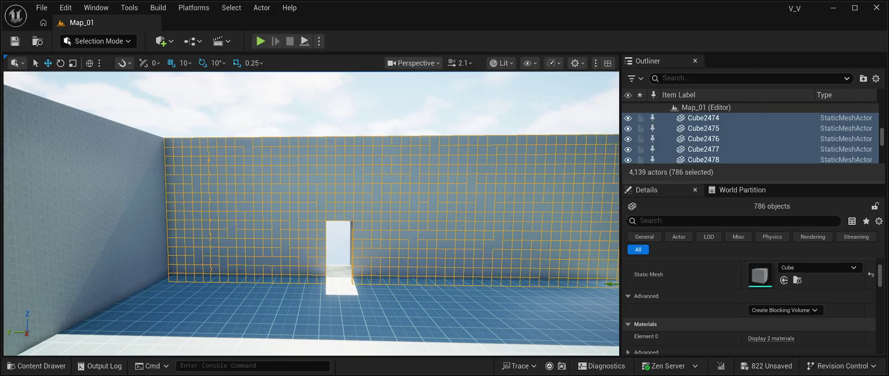
mouse_move(752, 181)
left_mouse_down()
mouse_move(752, 74)
mouse_move(751, 146)
left_mouse_up()
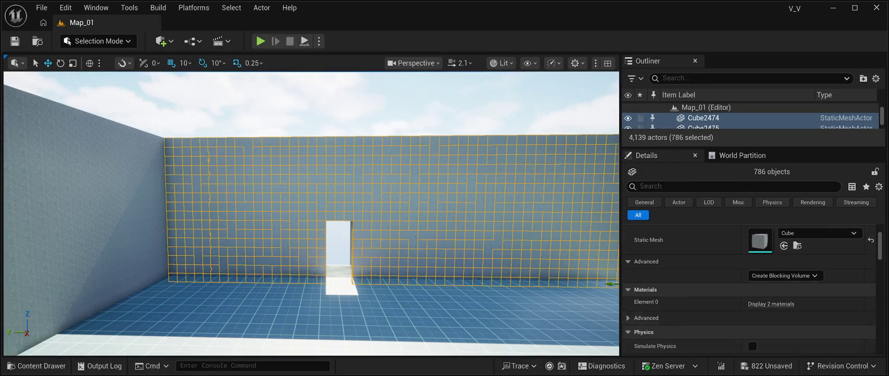
scroll(750, 287, "down", 10)
scroll(750, 287, "up", 3)
scroll(750, 287, "up", 10)
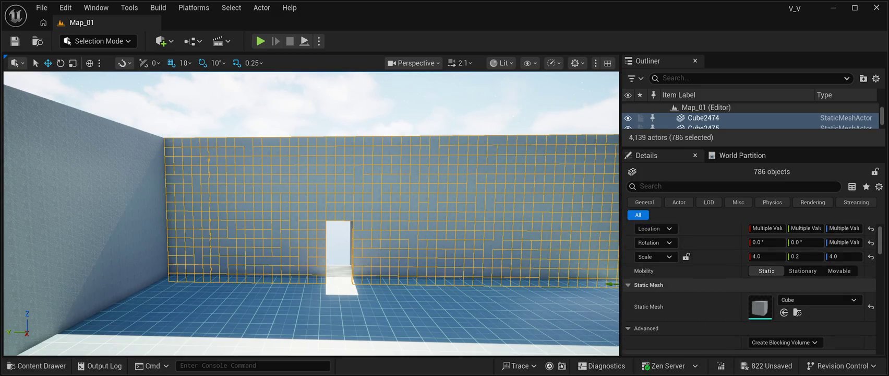
scroll(750, 287, "up", 1)
scroll(750, 287, "down", 6)
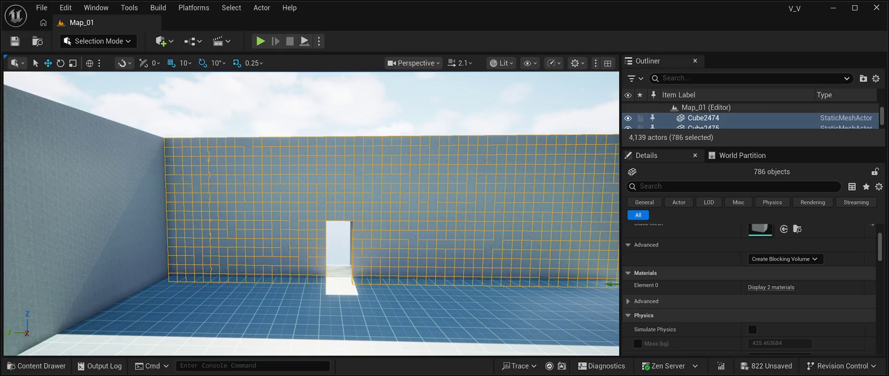
left_click(646, 301)
scroll(749, 288, "down", 3)
scroll(750, 288, "up", 7)
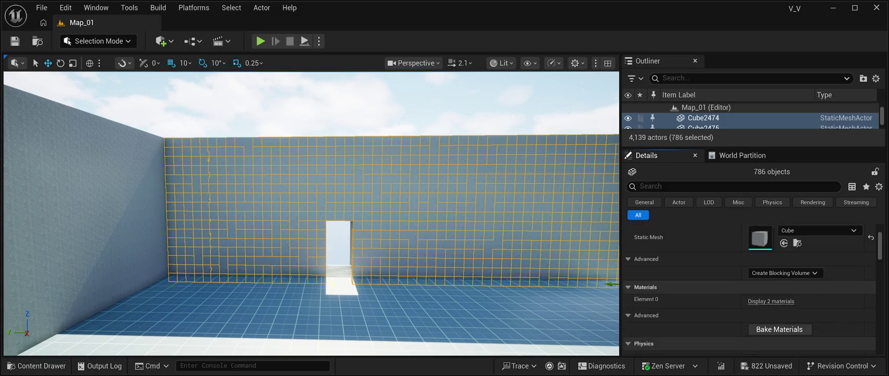
scroll(750, 288, "down", 7)
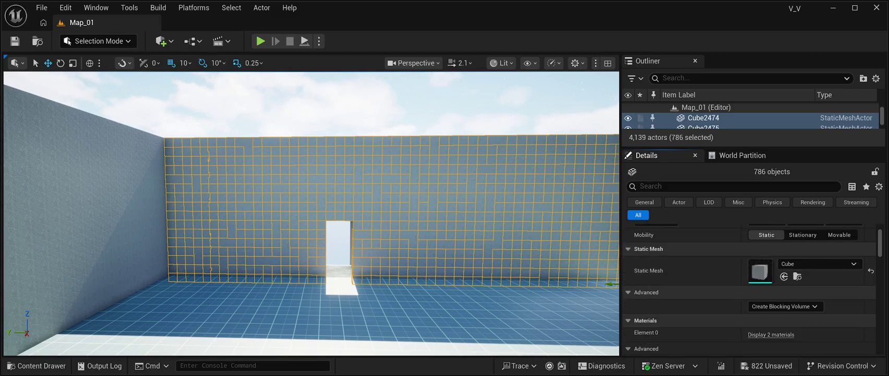
scroll(750, 288, "down", 1)
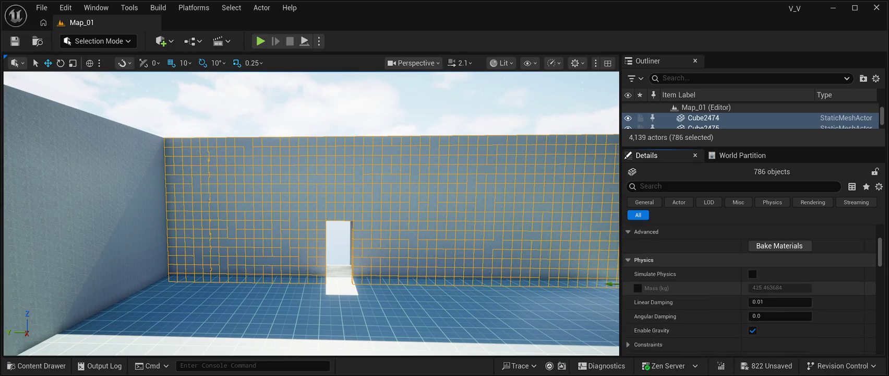
scroll(750, 288, "down", 8)
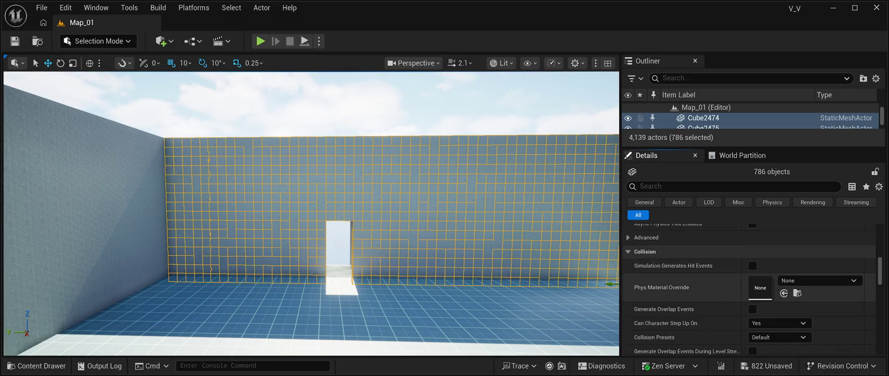
scroll(750, 288, "down", 9)
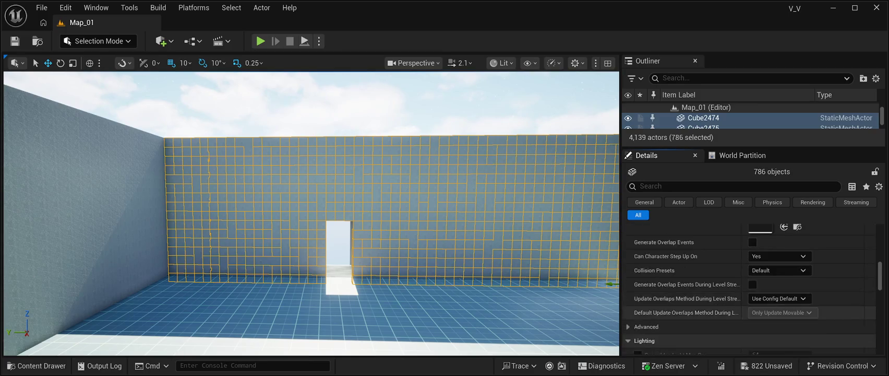
scroll(750, 288, "down", 5)
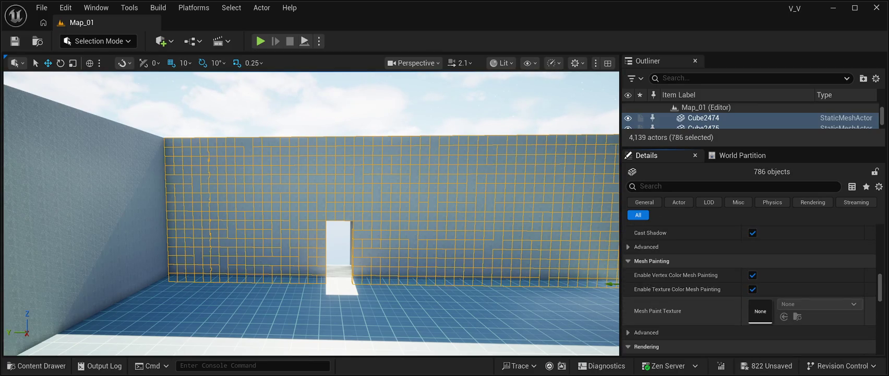
scroll(750, 288, "down", 12)
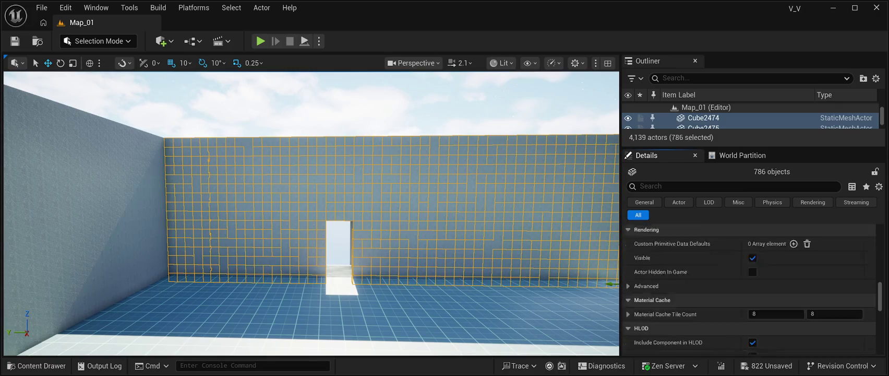
scroll(750, 288, "up", 15)
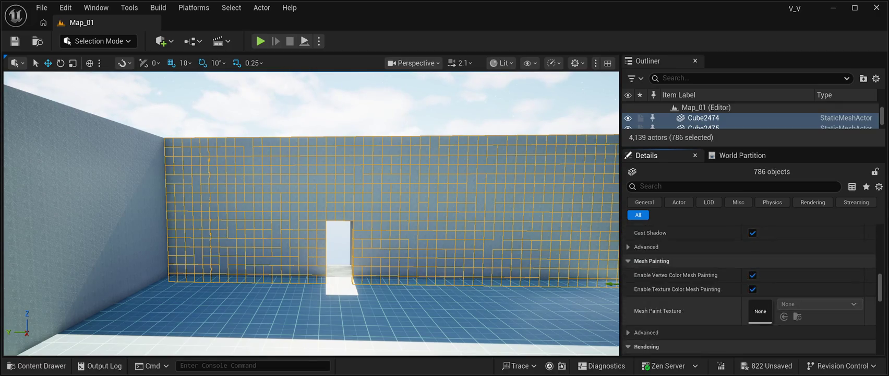
scroll(750, 288, "up", 15)
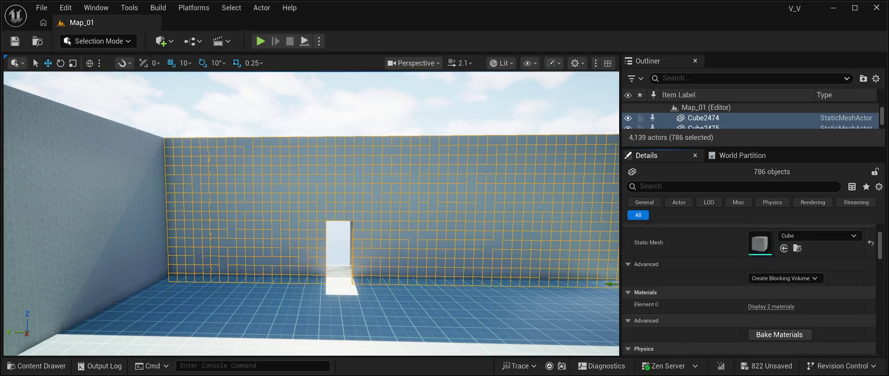
scroll(750, 288, "down", 3)
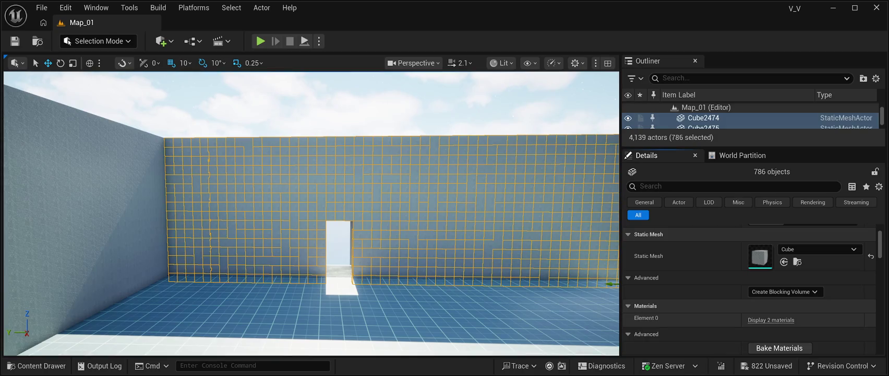
scroll(750, 288, "down", 2)
scroll(750, 288, "down", 2)
scroll(750, 305, "down", 3)
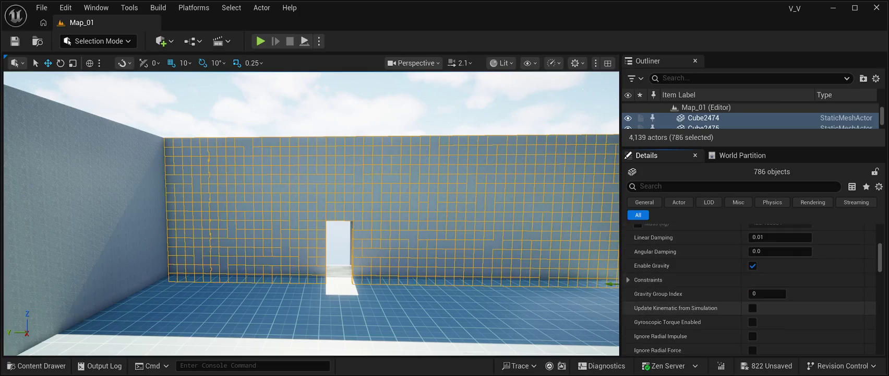
left_click(750, 280)
scroll(755, 218, "down", 5)
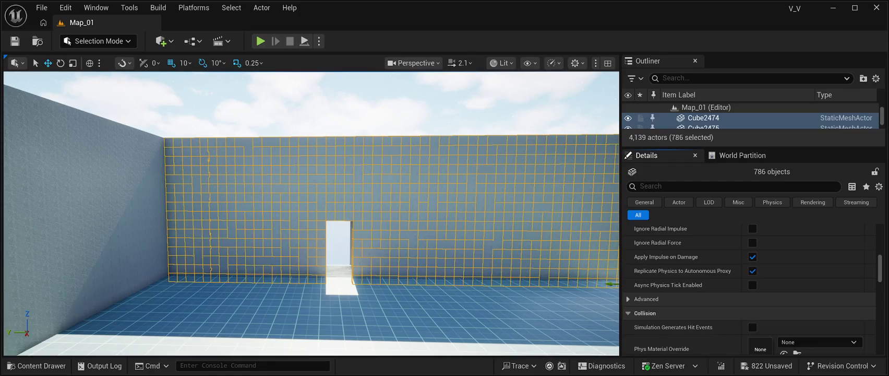
left_click(646, 299)
scroll(633, 295, "down", 5)
scroll(634, 294, "down", 8)
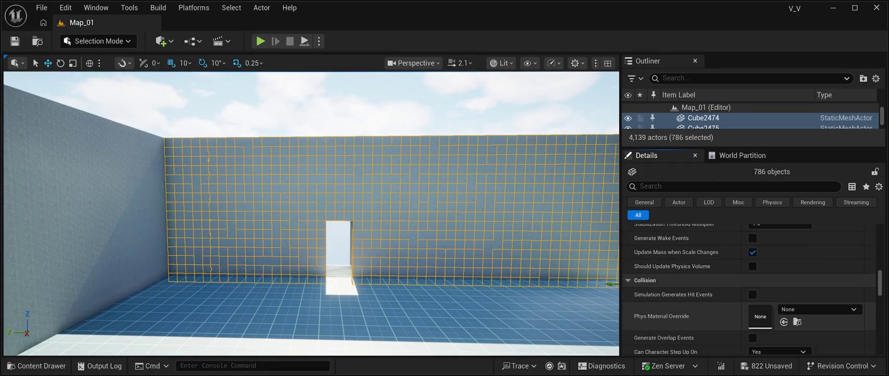
scroll(634, 300, "down", 10)
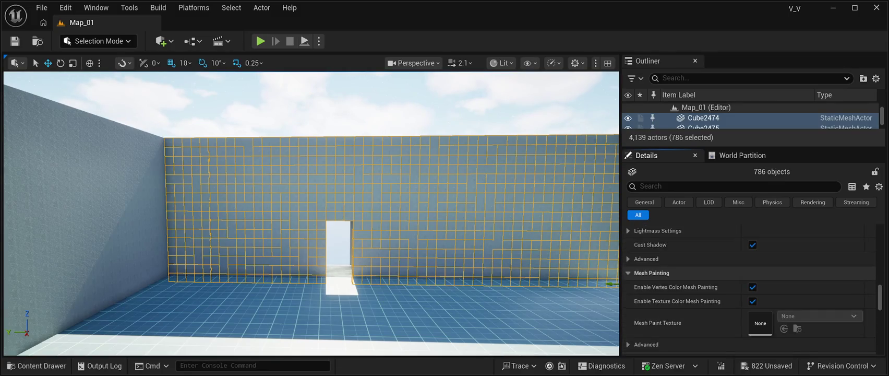
scroll(749, 289, "down", 1)
scroll(750, 288, "down", 1)
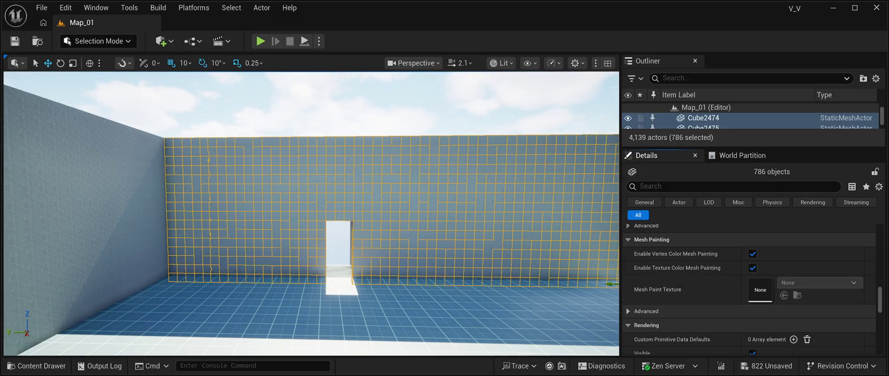
scroll(749, 288, "down", 2)
scroll(749, 288, "up", 8)
scroll(749, 289, "up", 10)
scroll(749, 288, "up", 8)
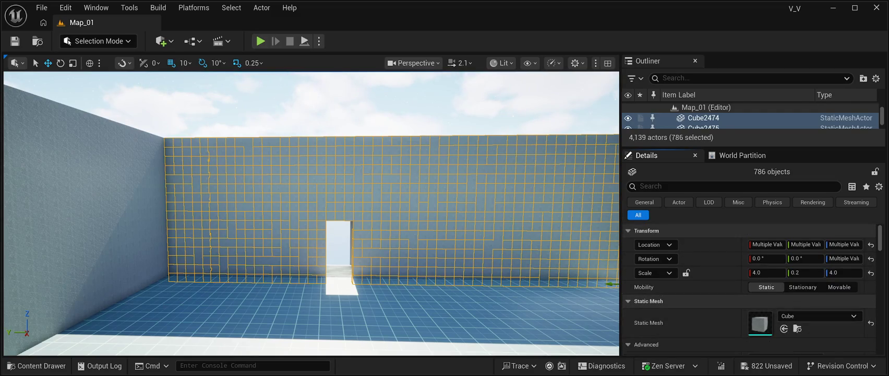
scroll(749, 288, "down", 4)
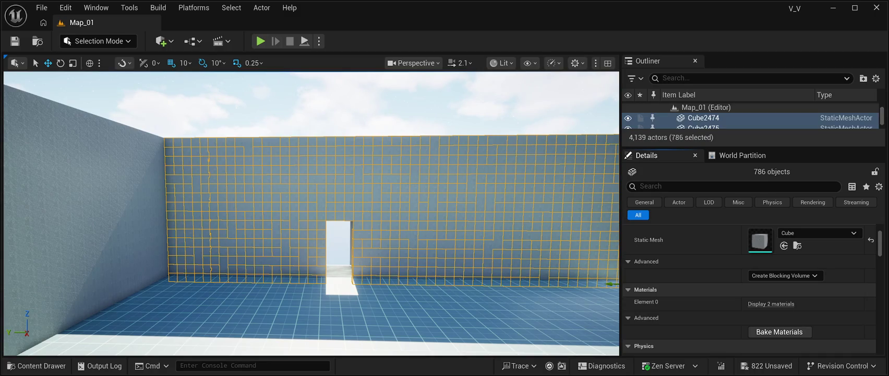
Make the Outliner's actor list taller and scroll down and back up through the Cube entries
mouse_move(752, 148)
left_mouse_down()
mouse_move(752, 320)
mouse_move(752, 300)
left_mouse_up()
left_click_drag(882, 208, 882, 136)
scroll(752, 198, "down", 15)
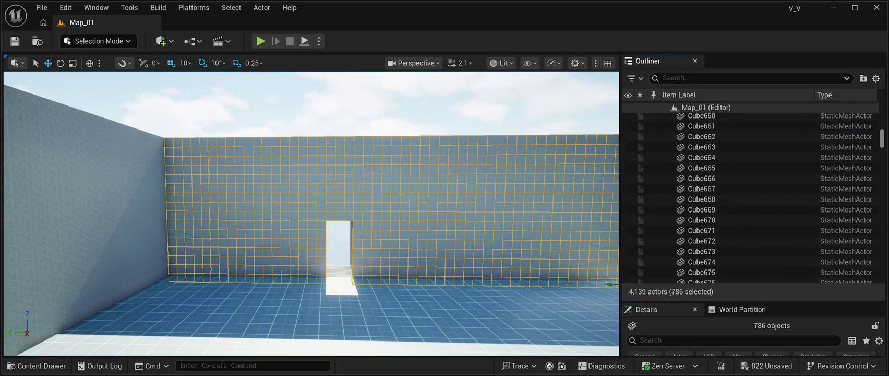
scroll(752, 199, "down", 20)
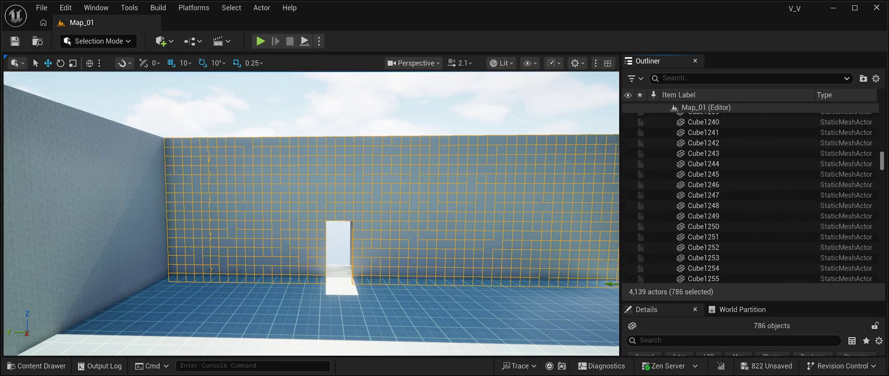
scroll(752, 199, "down", 15)
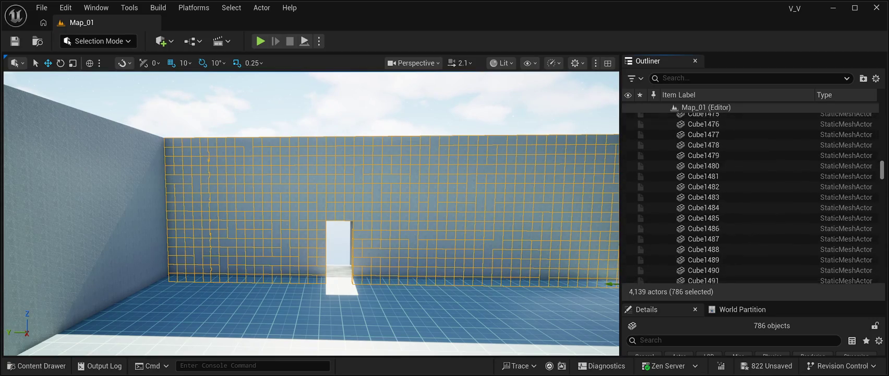
scroll(752, 198, "down", 14)
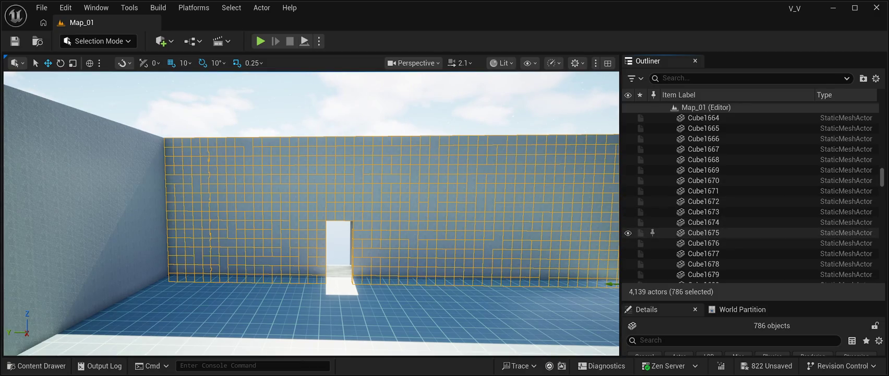
scroll(751, 209, "up", 2)
scroll(767, 193, "up", 8)
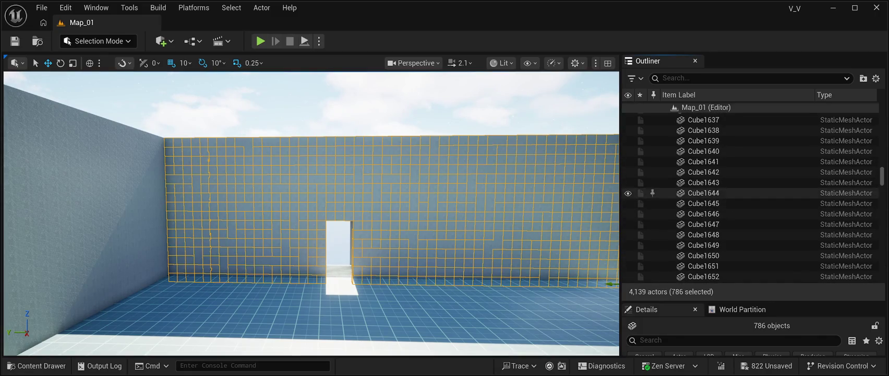
scroll(768, 206, "up", 7)
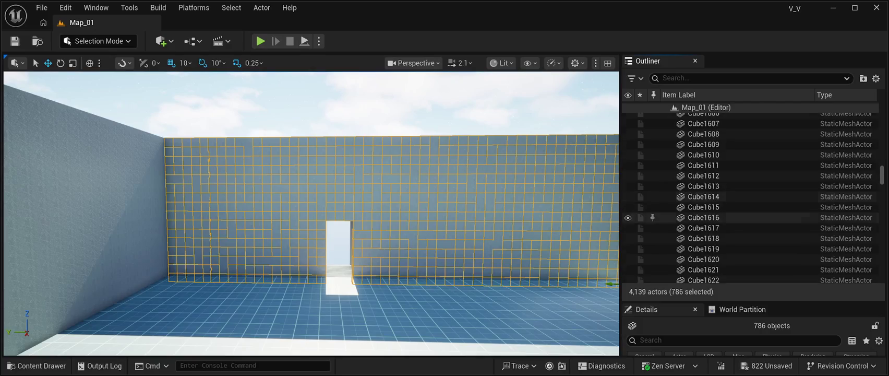
scroll(767, 201, "up", 4)
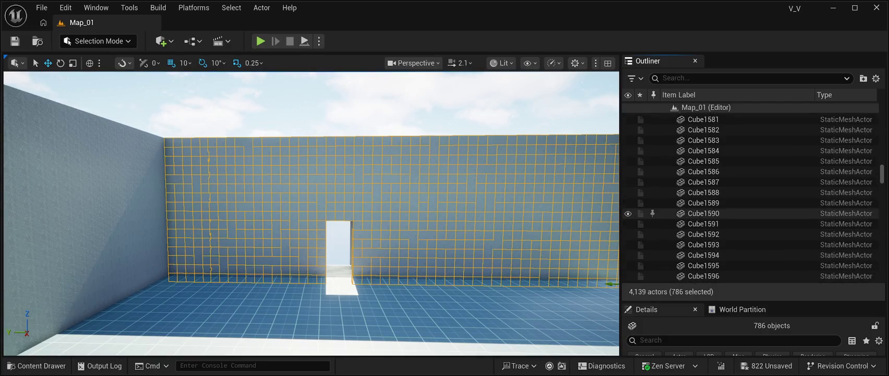
scroll(768, 205, "up", 5)
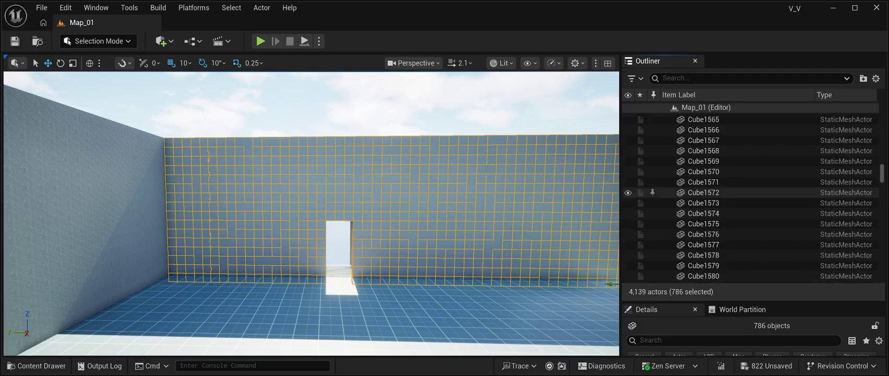
scroll(767, 205, "up", 3)
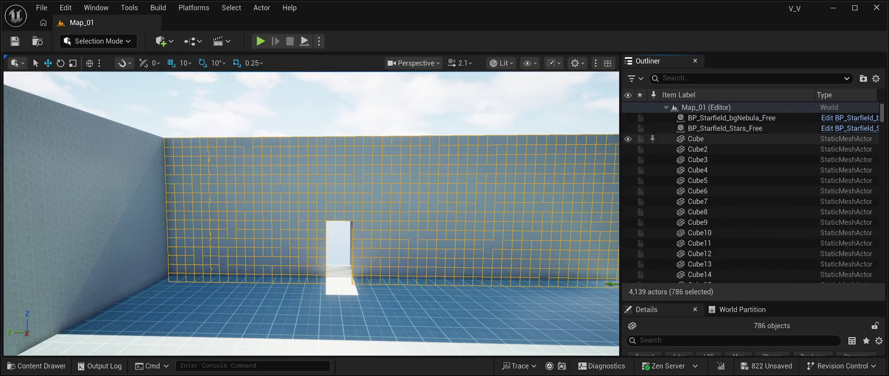
Select the range of actors from Cube through Cube1200, 1,200 in total
left_click(767, 139)
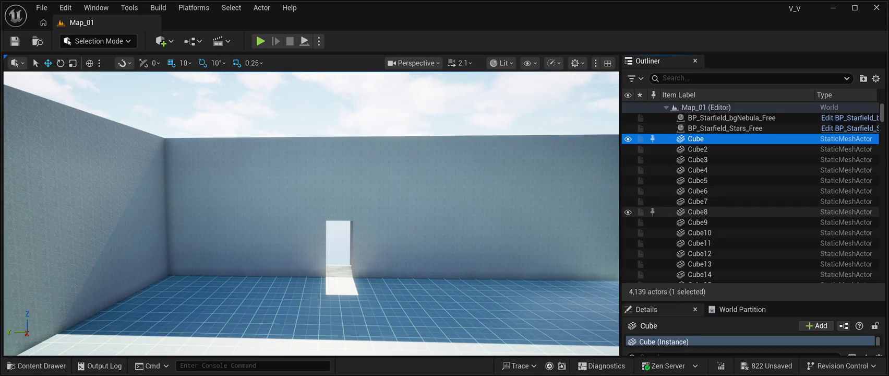
scroll(751, 199, "down", 10)
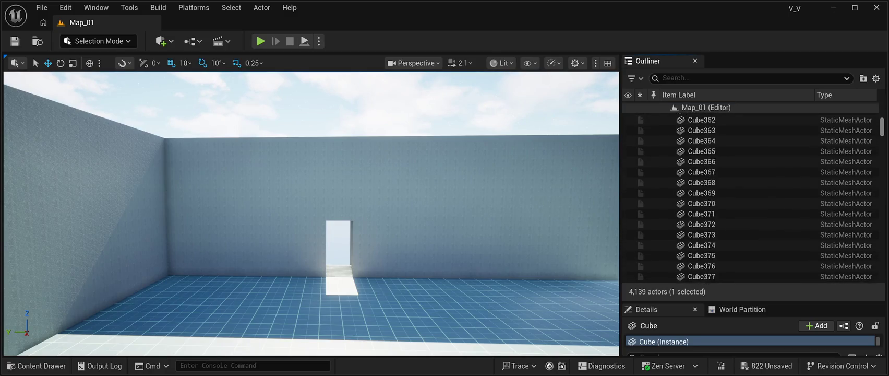
scroll(752, 199, "down", 20)
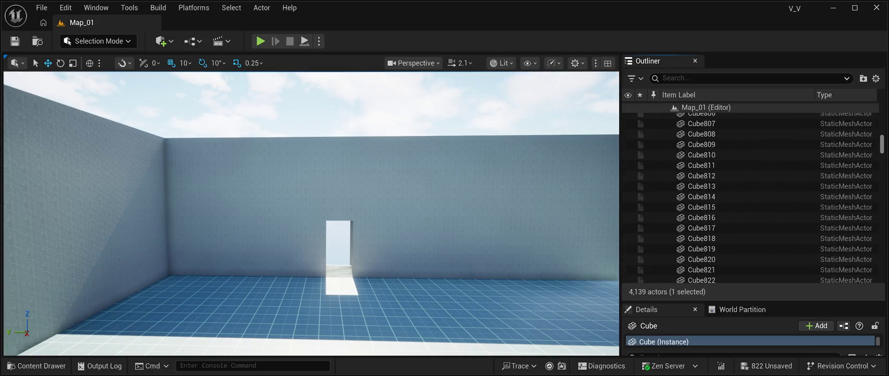
scroll(751, 199, "down", 20)
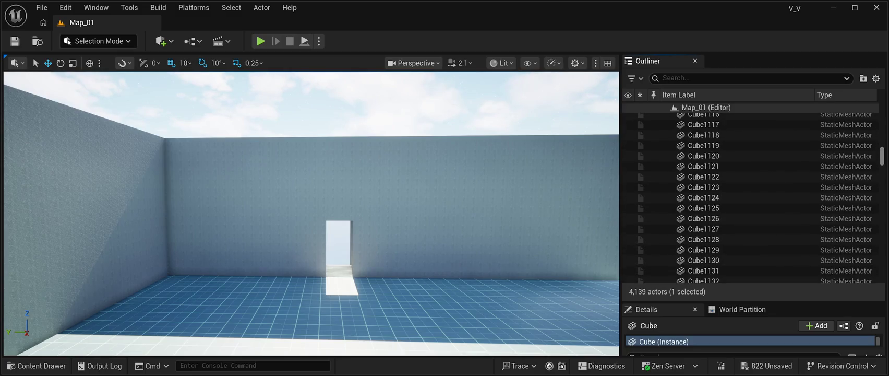
scroll(752, 198, "down", 20)
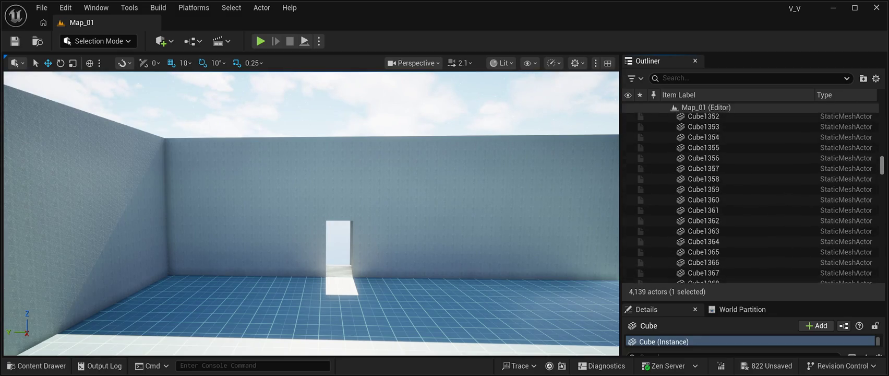
scroll(751, 198, "up", 15)
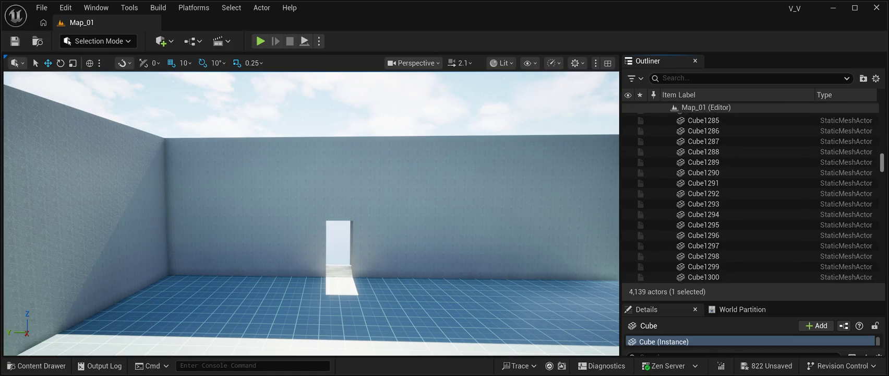
scroll(751, 198, "up", 20)
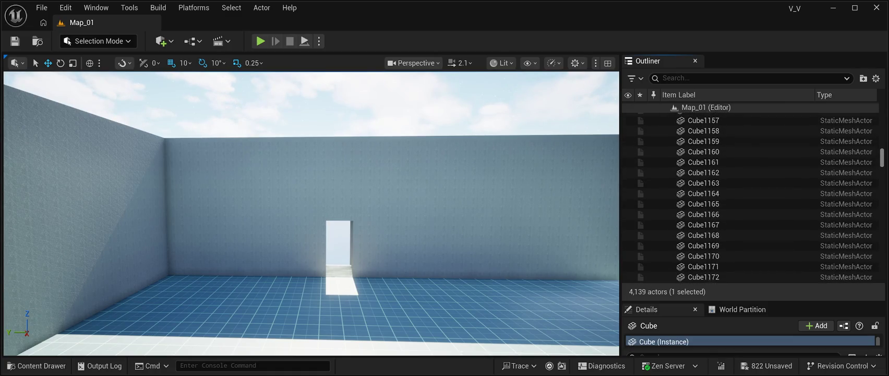
scroll(751, 198, "down", 17)
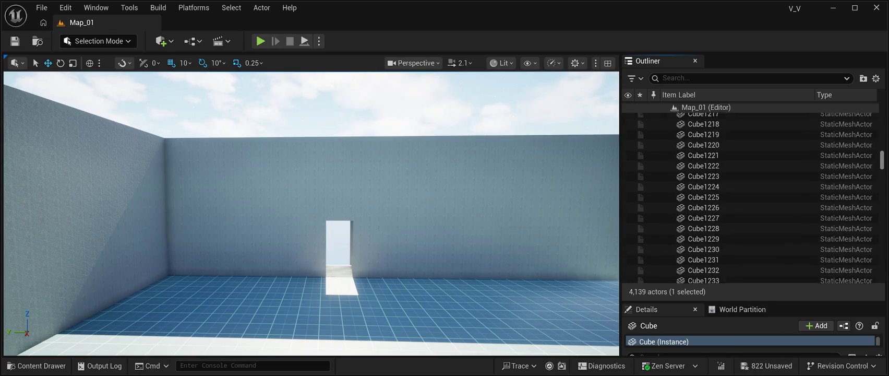
scroll(752, 199, "up", 10)
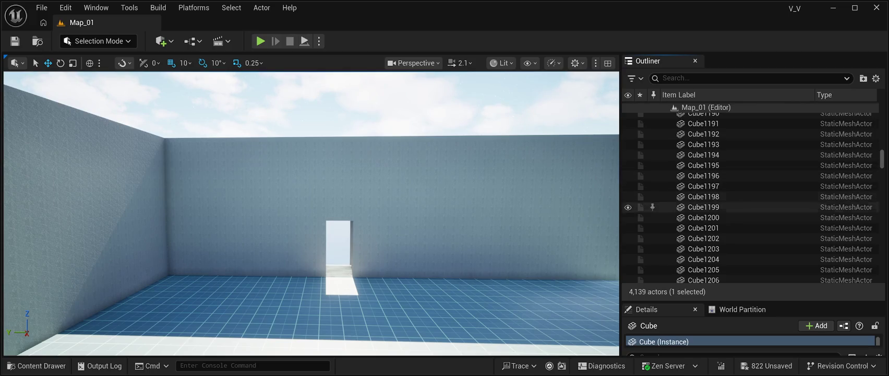
left_click(703, 217, "shift")
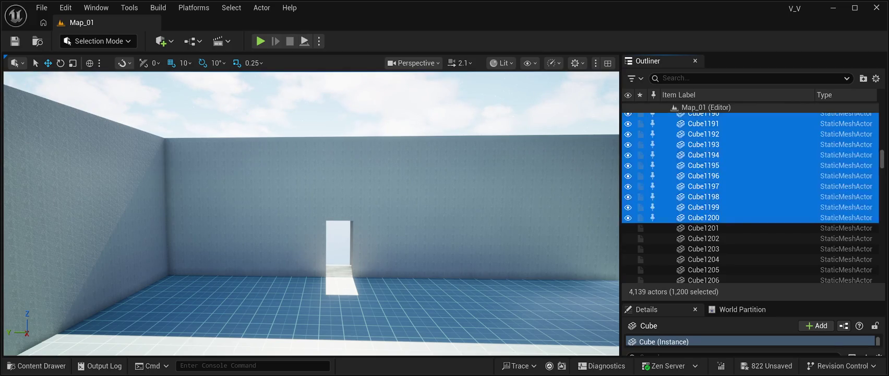
Frame the 1,200 selected wall cubes in the viewport, then reselect only the Cube actor in the Outliner
key("f")
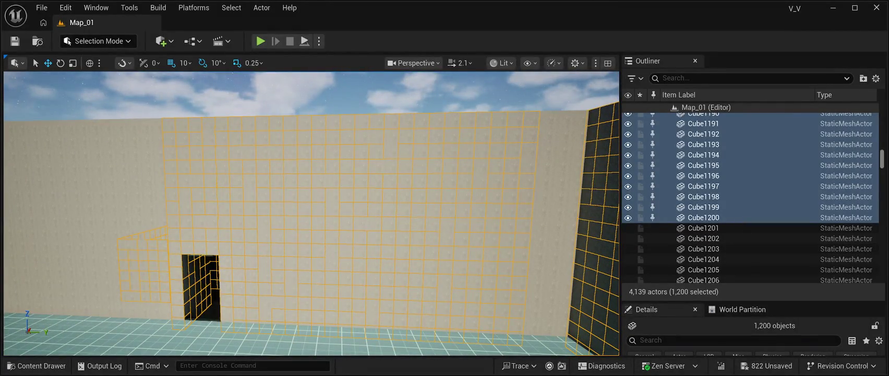
scroll(731, 230, "down", 2)
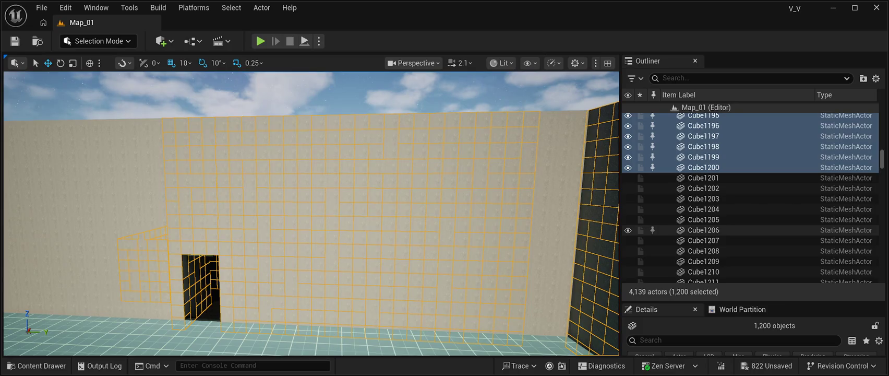
left_click(704, 261, "shift")
scroll(731, 229, "up", 15)
scroll(752, 199, "up", 10)
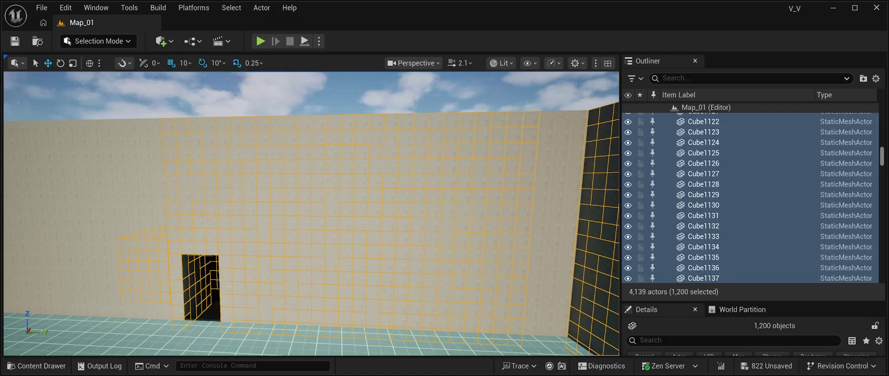
key("Home")
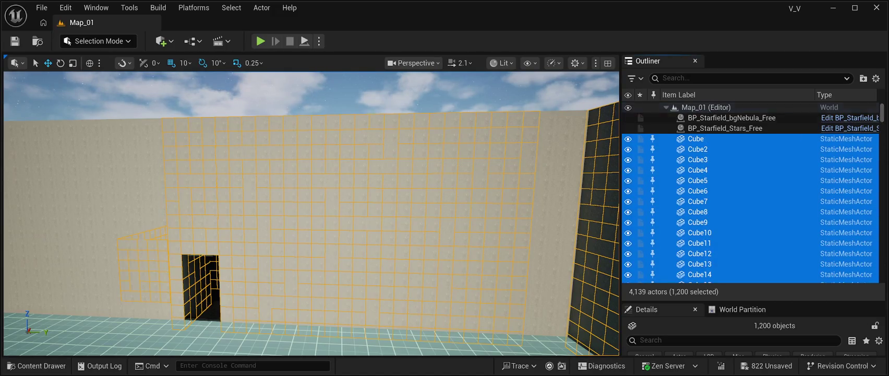
left_click(696, 139)
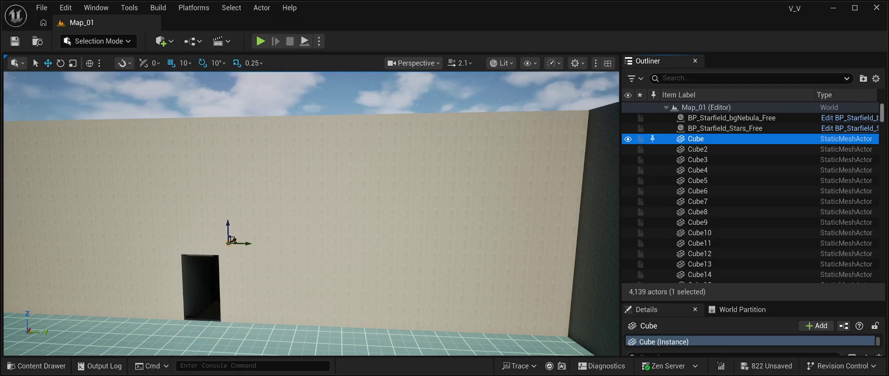